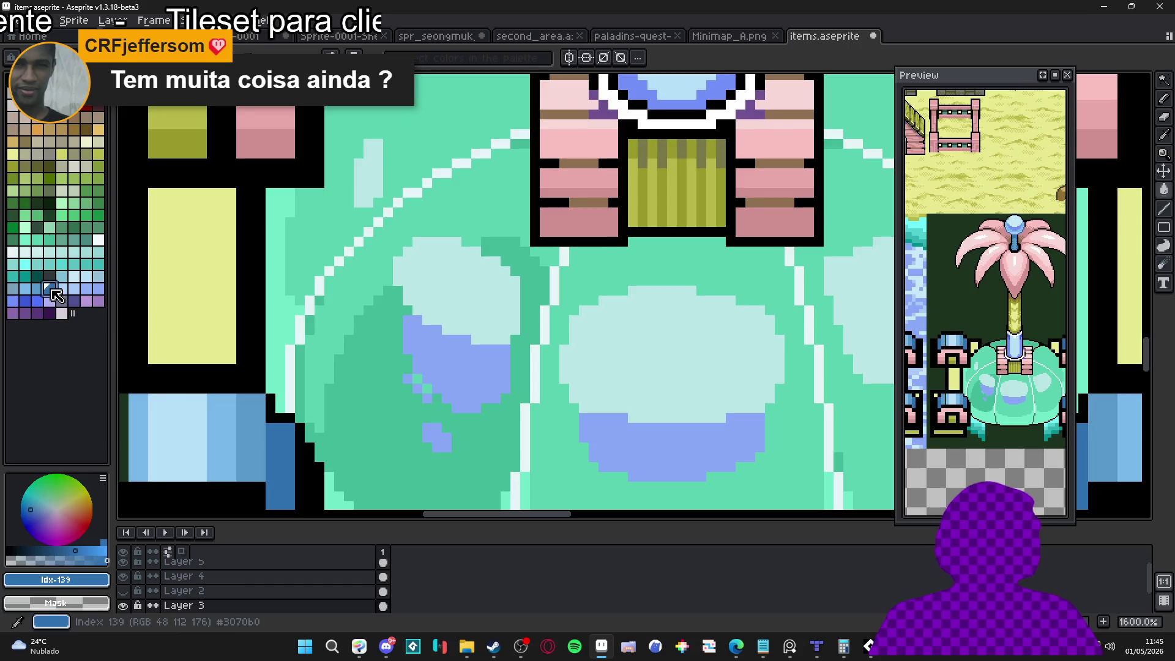
# Try darker and brighter blues from the palette as fills on the bubble's shadow patch.
pyautogui.click(446, 339)
pyautogui.scroll(-5, 446, 363)
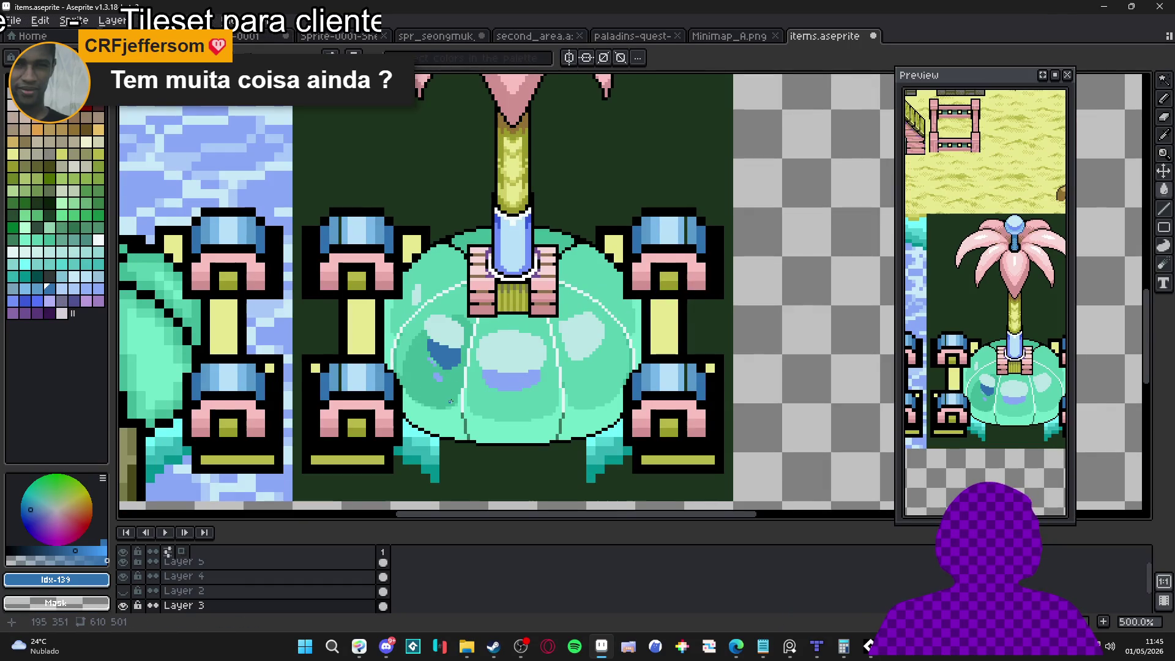
pyautogui.scroll(5, 439, 365)
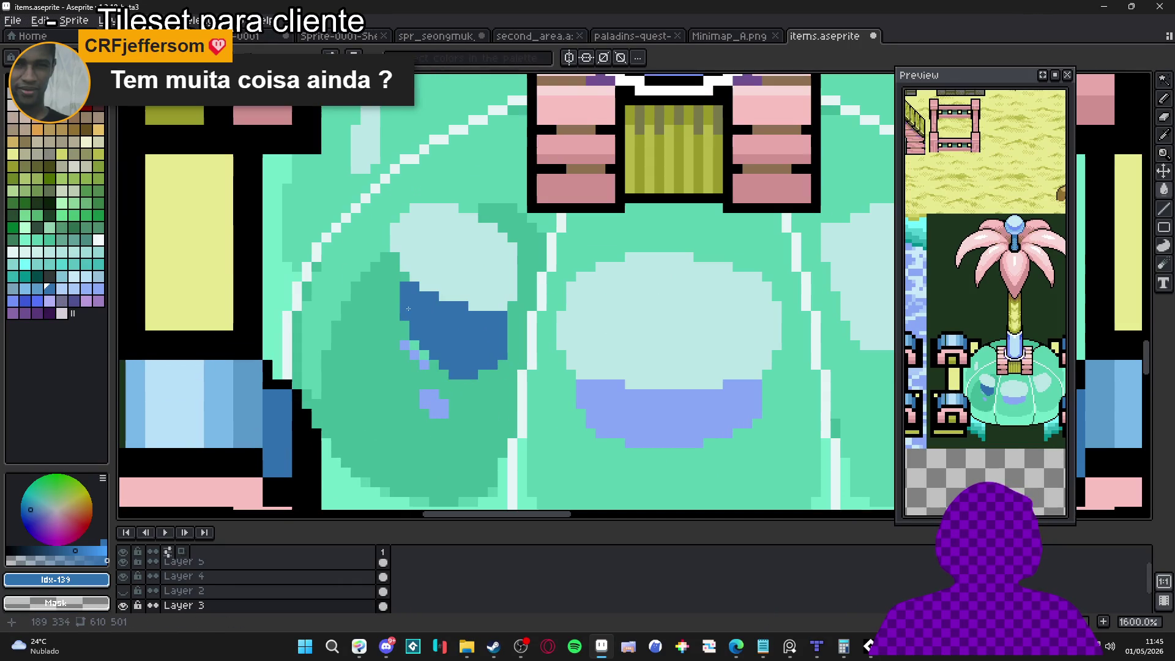
pyautogui.click(37, 299)
pyautogui.click(425, 344)
pyautogui.click(23, 299)
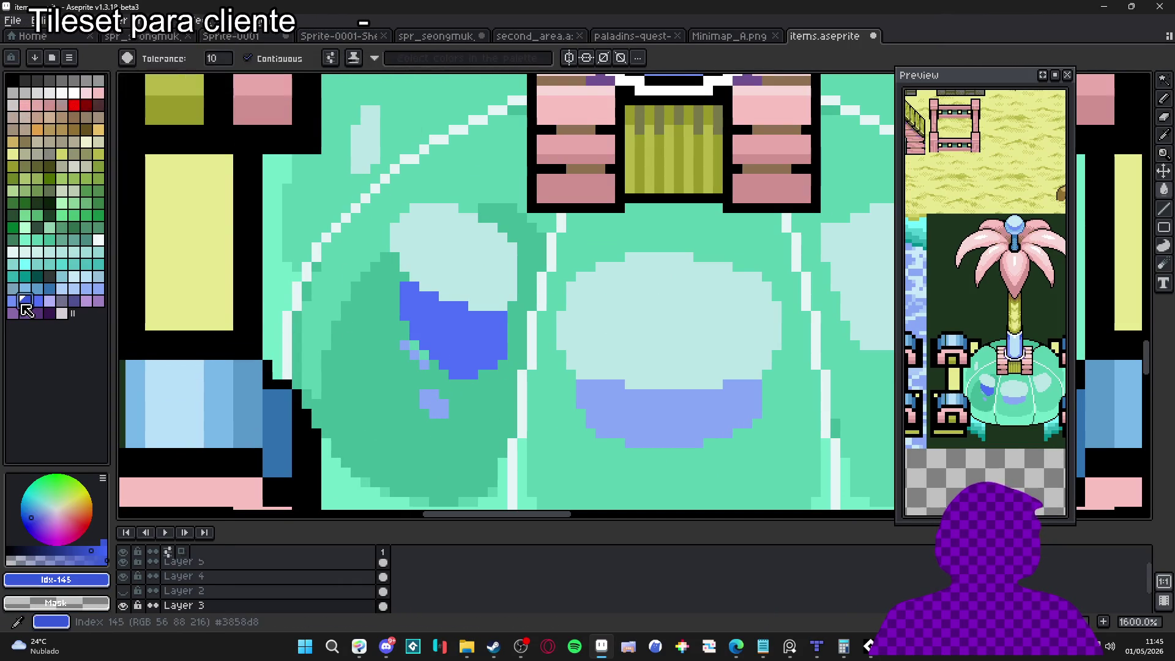
pyautogui.click(464, 341)
# Try dark green on the shadow patch, then refill it with muted dark teal.
pyautogui.click(49, 240)
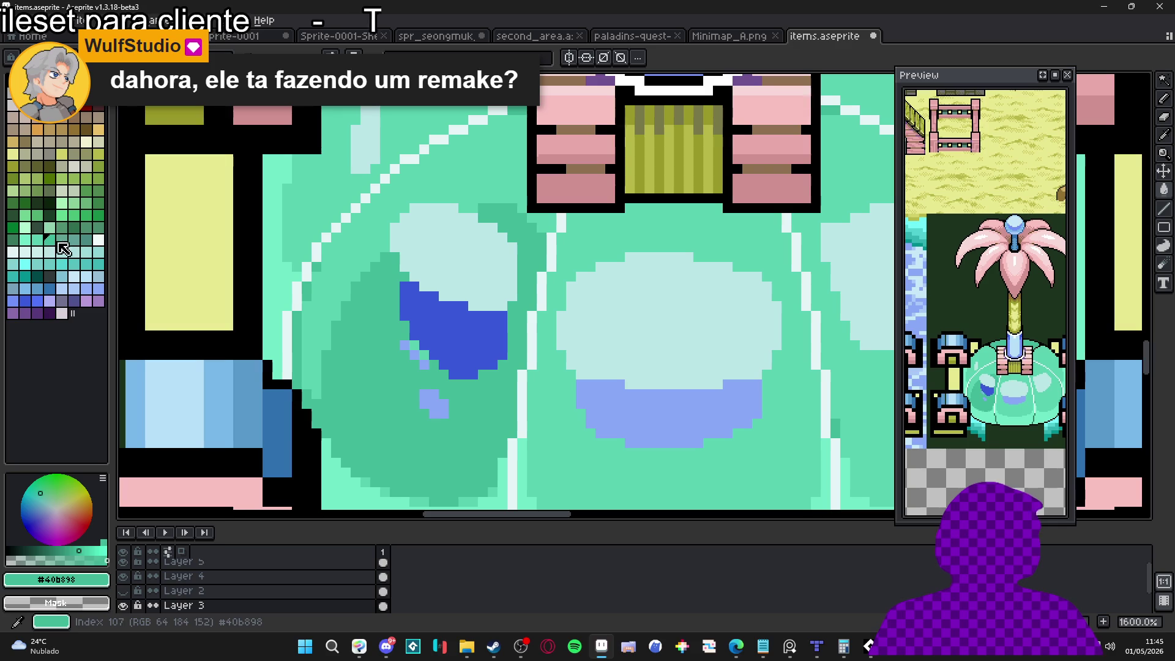
pyautogui.click(12, 240)
pyautogui.click(442, 334)
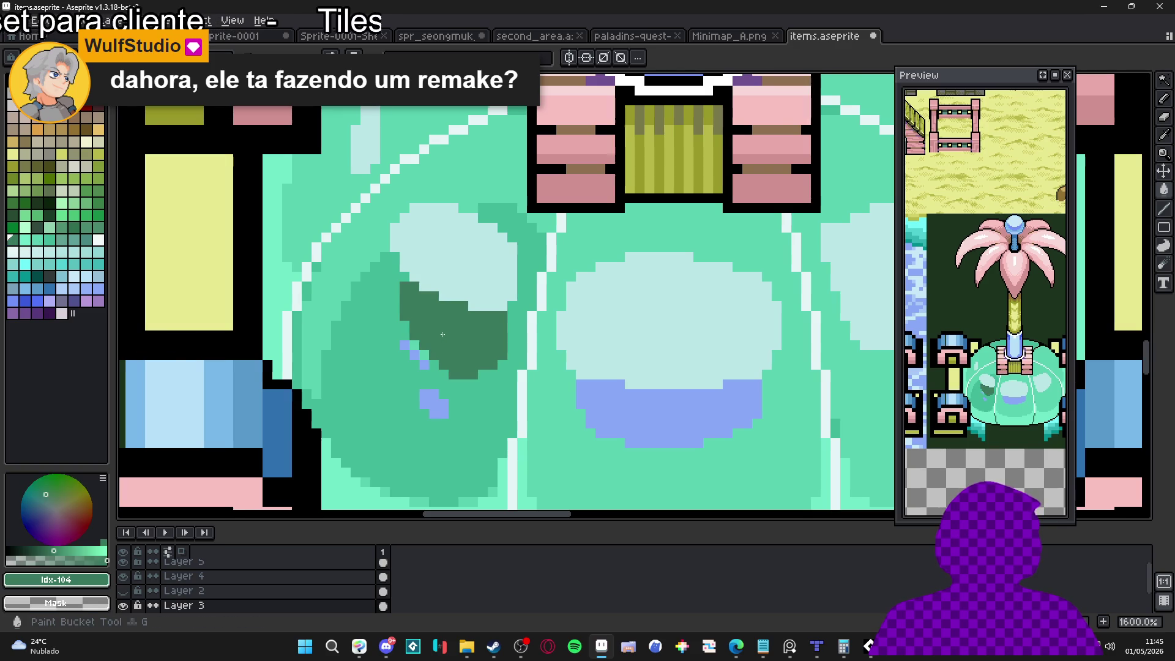
pyautogui.scroll(-6, 442, 334)
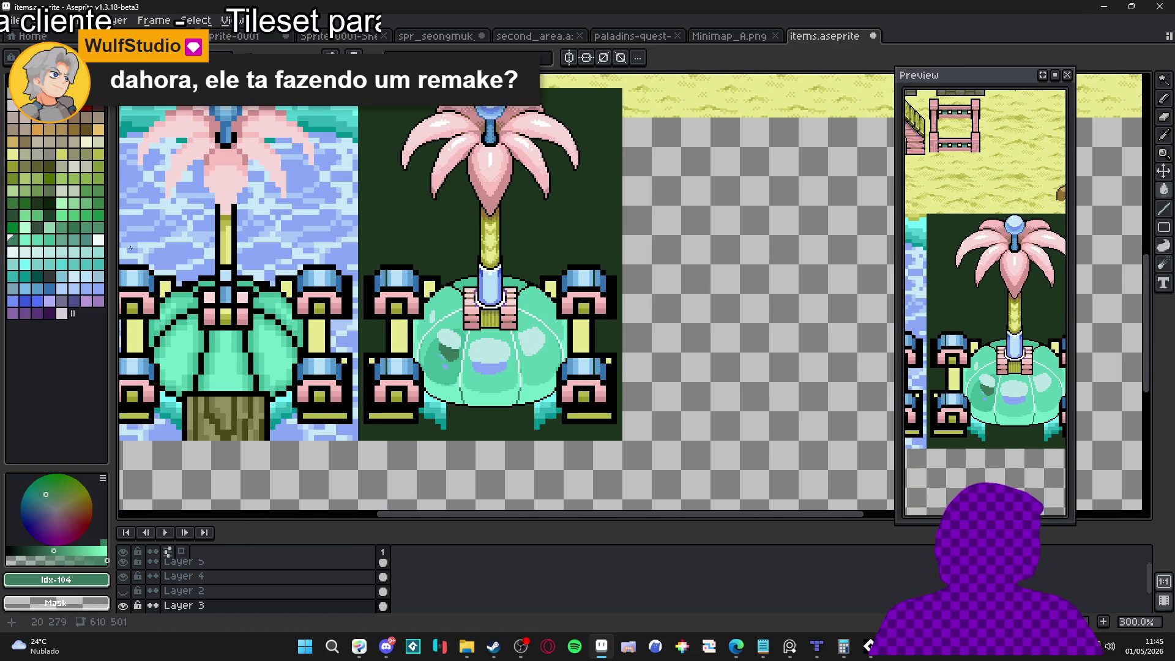
pyautogui.click(84, 239)
pyautogui.scroll(4, 441, 355)
pyautogui.click(489, 351)
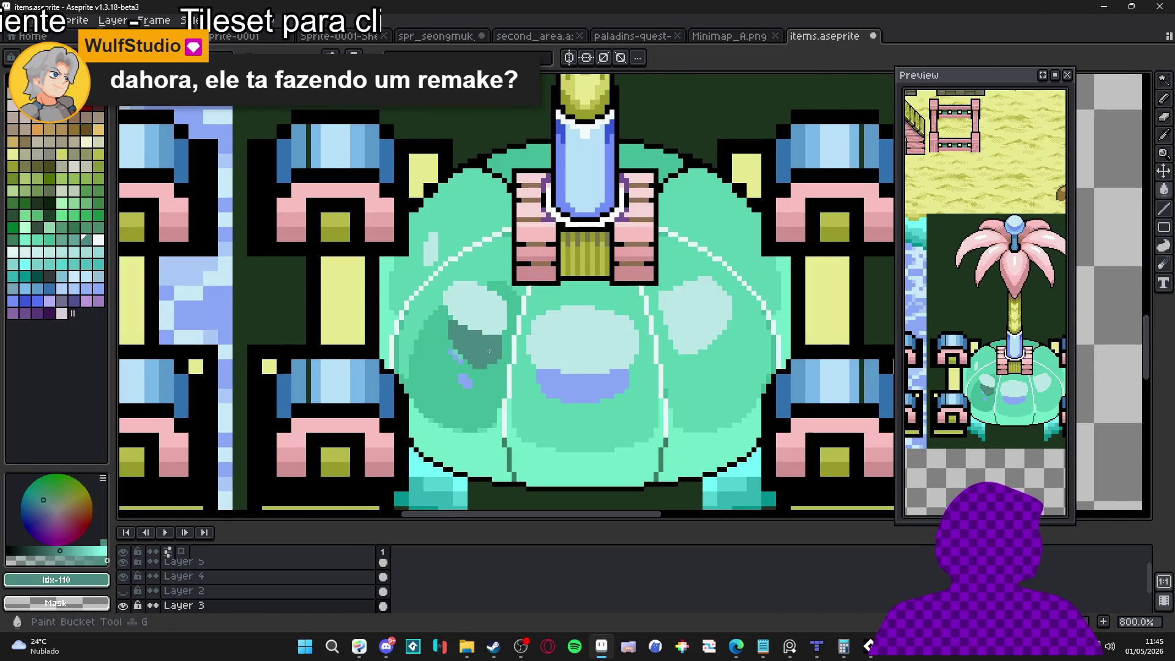
# Eyedrop the bubble's teal to cover the stray blue pixels, then bring up Minimap_A.png.
pyautogui.scroll(1, 466, 350)
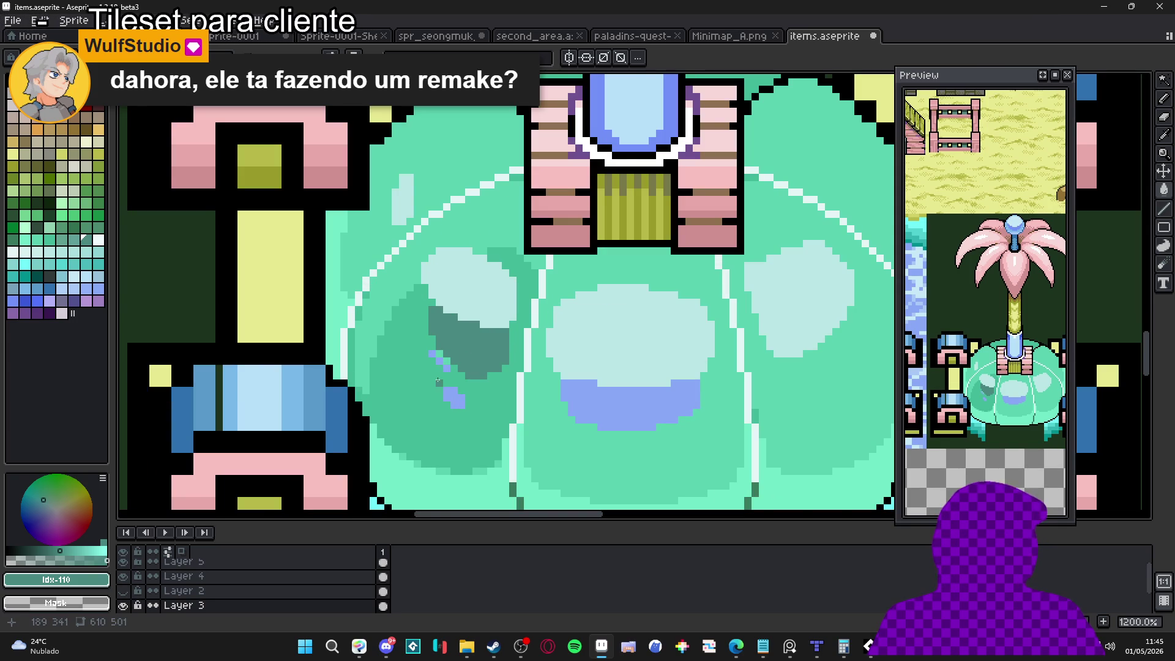
pyautogui.keyDown('alt'); pyautogui.click(438, 382); pyautogui.keyUp('alt')
pyautogui.click(454, 398)
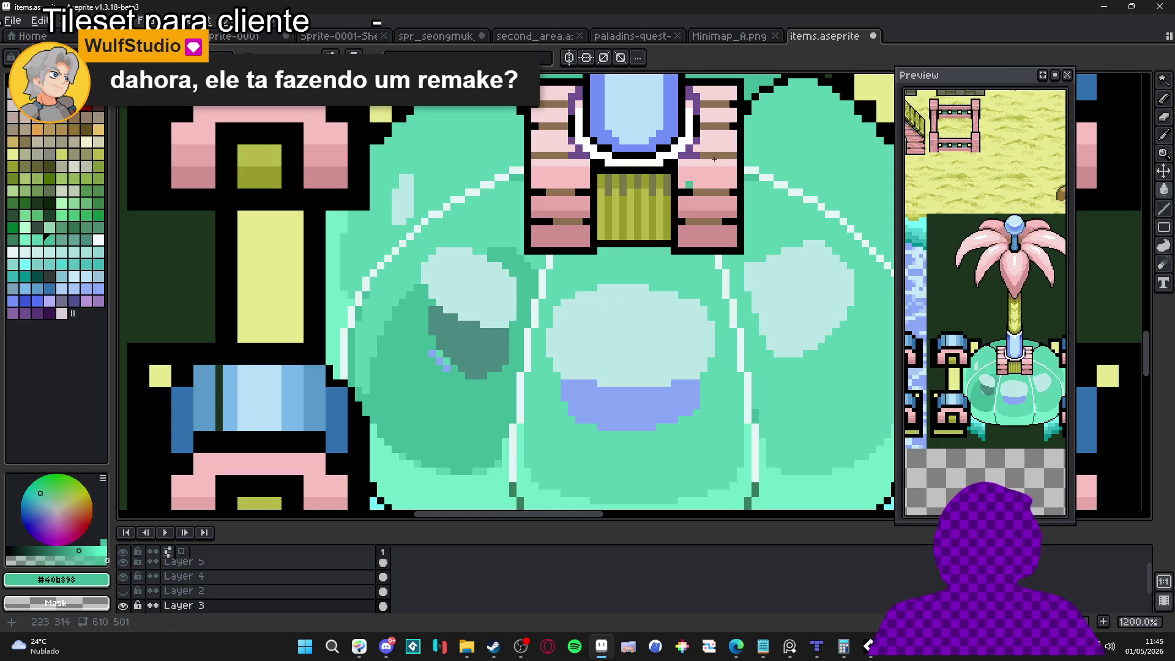
pyautogui.click(746, 35)
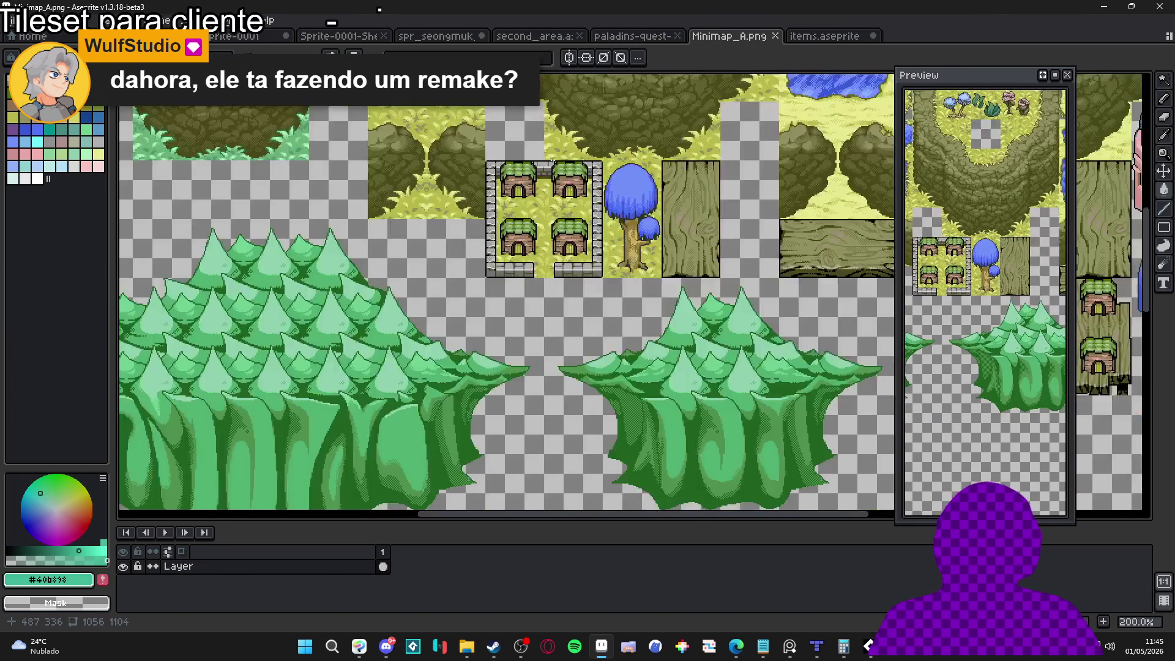
# Pan and zoom the Minimap_A.png sheet to view the grassy plateau.
pyautogui.scroll(-4, 552, 162)
pyautogui.scroll(4, 677, 236)
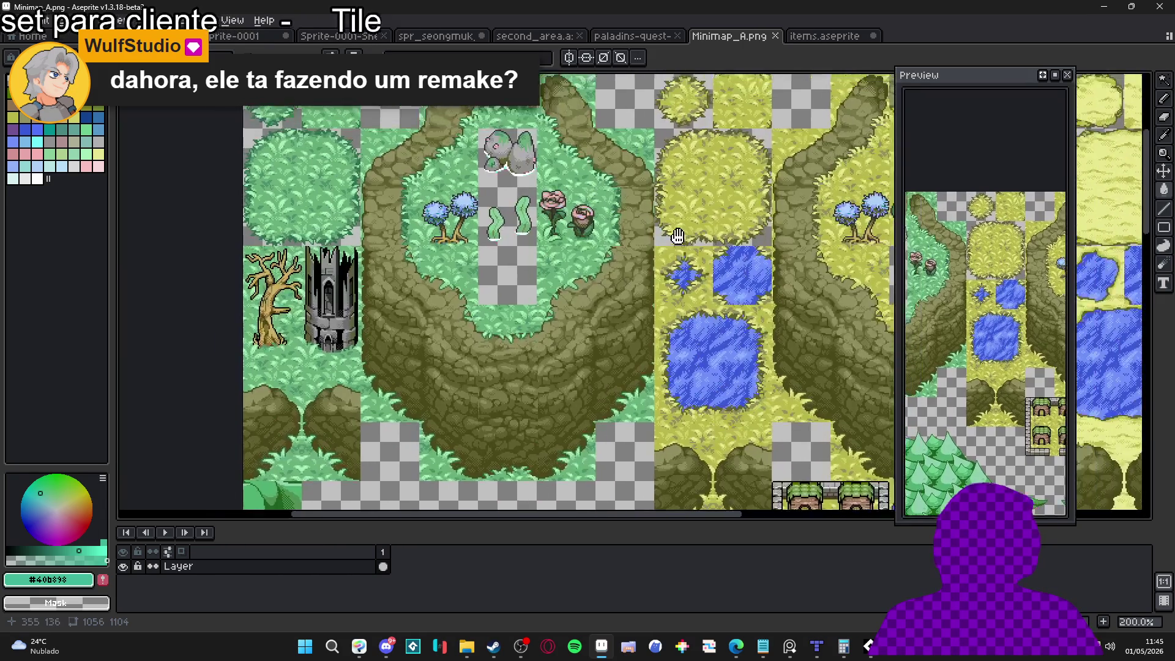
pyautogui.moveTo(677, 236)
pyautogui.mouseDown()
pyautogui.moveTo(666, 275)
pyautogui.moveTo(618, 296)
pyautogui.moveTo(490, 257)
pyautogui.moveTo(428, 288)
pyautogui.moveTo(399, 353)
pyautogui.mouseUp()
pyautogui.scroll(1, 638, 303)
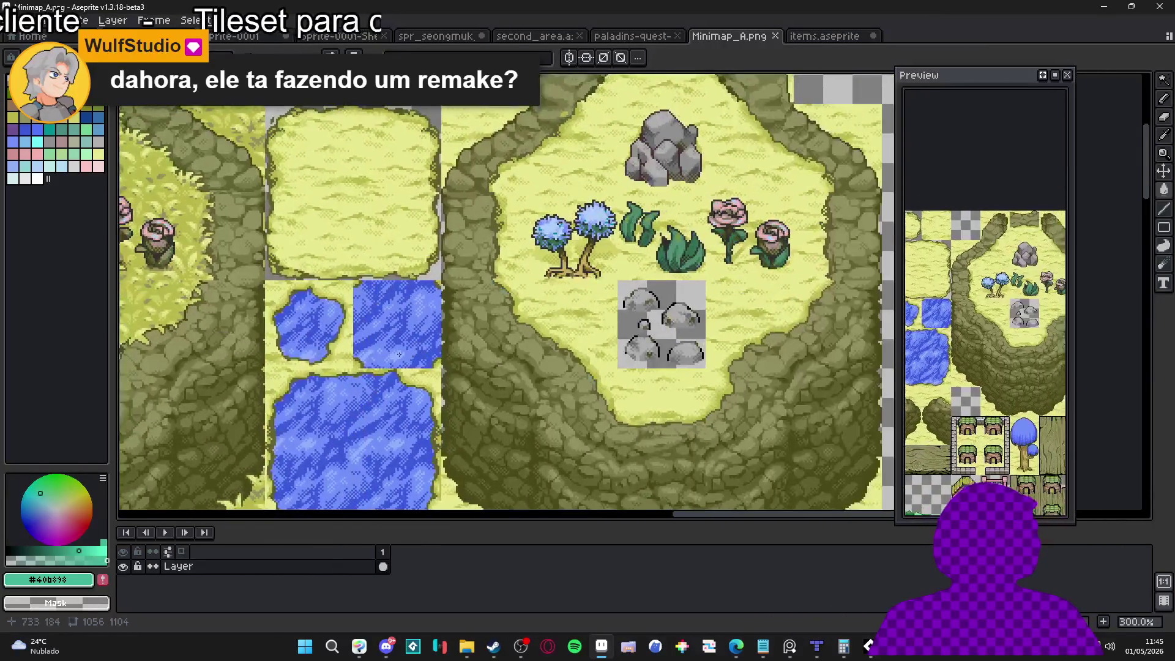
pyautogui.scroll(-8, 399, 354)
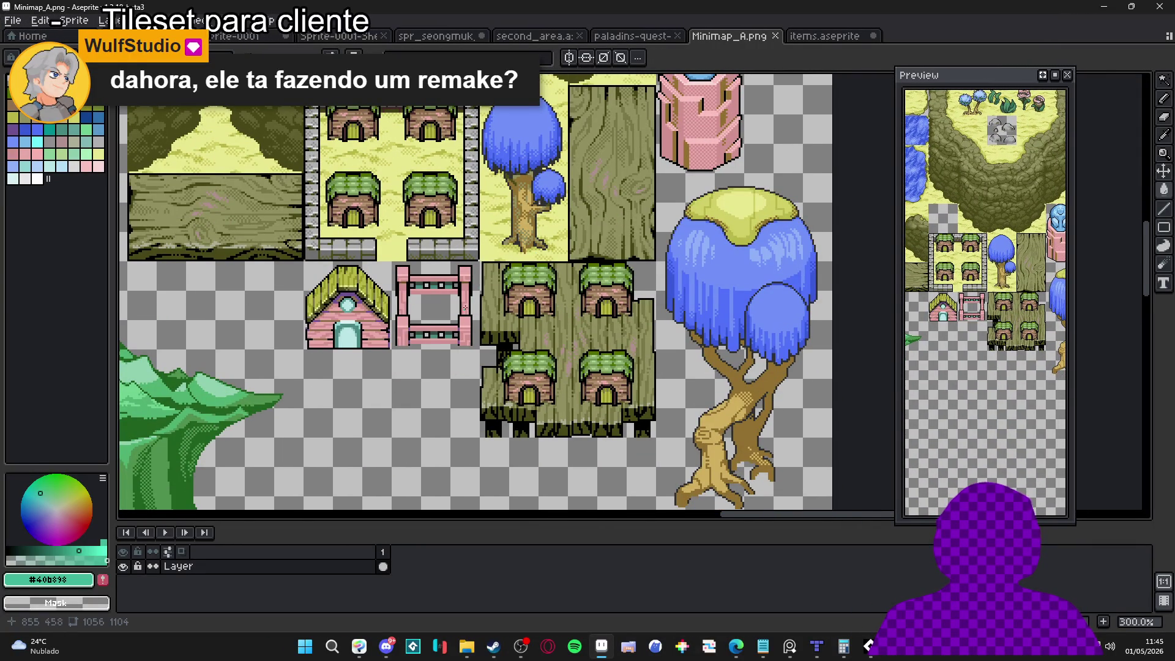
# Look over the houses, trees and rest of the tile sheet, then return to items.aseprite.
pyautogui.moveTo(465, 307); pyautogui.dragTo(513, 327)
pyautogui.moveTo(407, 299); pyautogui.dragTo(416, 233)
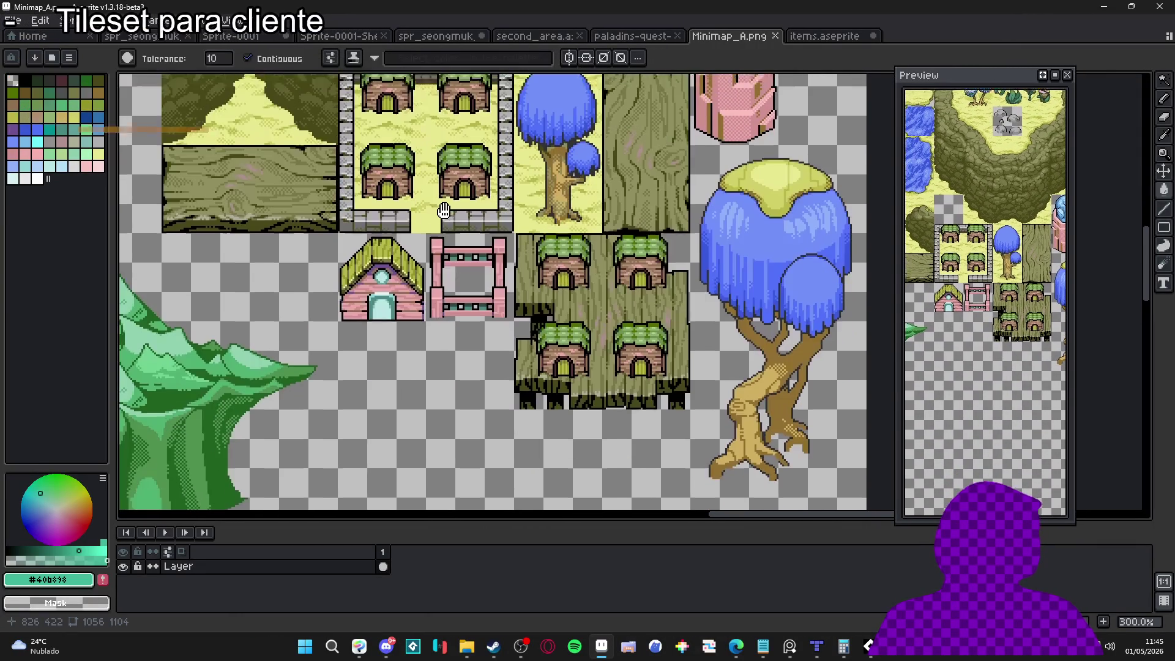
pyautogui.scroll(-1, 340, 354)
pyautogui.moveTo(340, 353); pyautogui.dragTo(523, 201)
pyautogui.scroll(10, 523, 200)
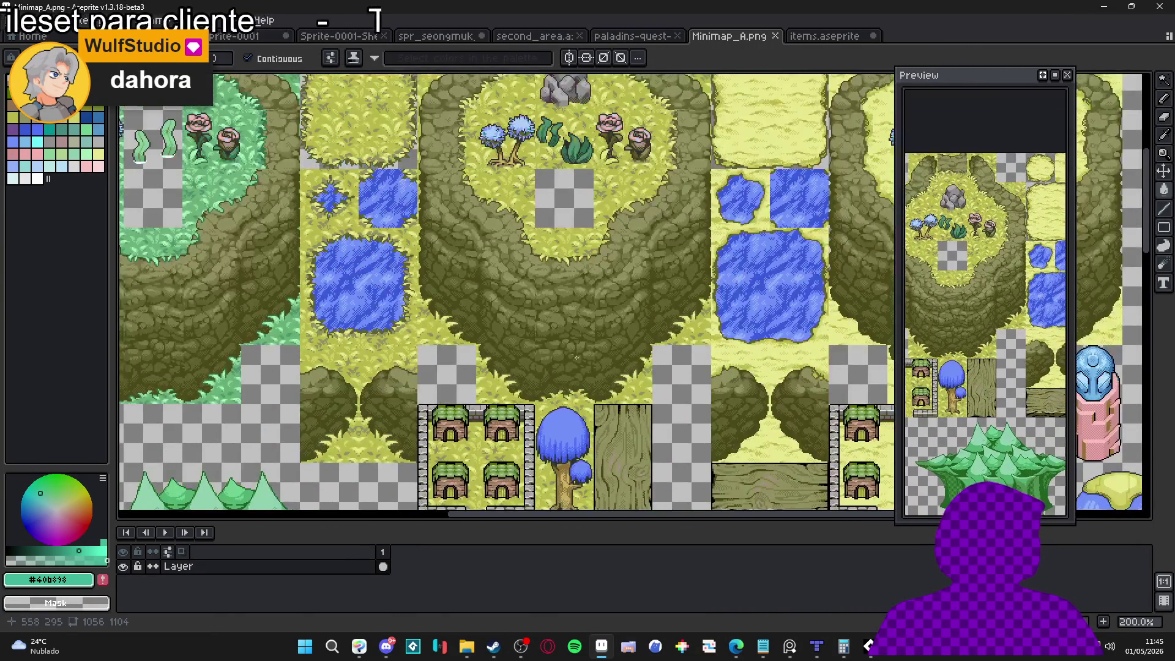
pyautogui.scroll(1, 556, 316)
pyautogui.moveTo(555, 317); pyautogui.dragTo(506, 278)
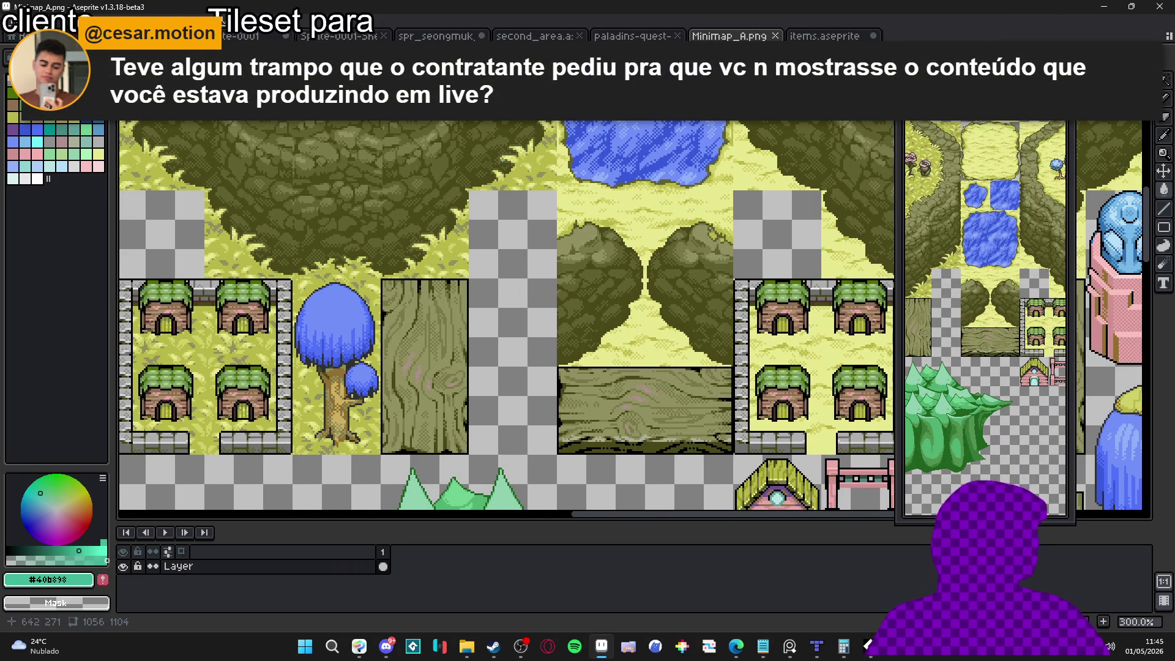
pyautogui.hotkey('ctrl', 'Tab')
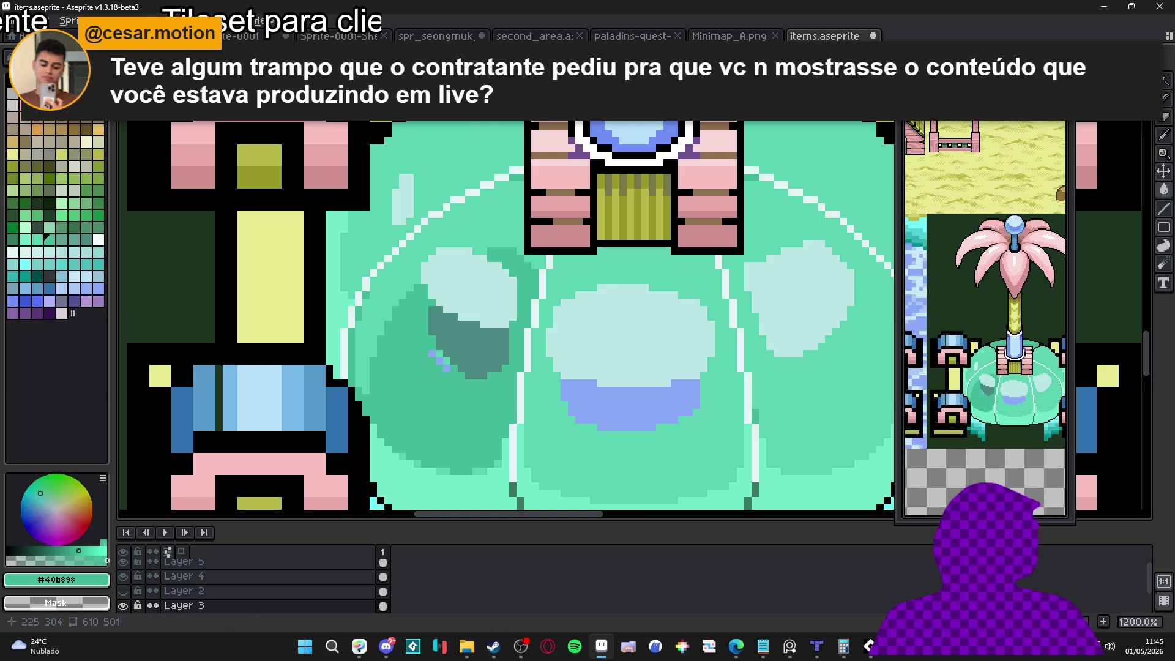
# Eyedrop dark teal #488880 and repaint the stray blue and light pixels with it.
pyautogui.scroll(-4, 413, 262)
pyautogui.scroll(4, 477, 167)
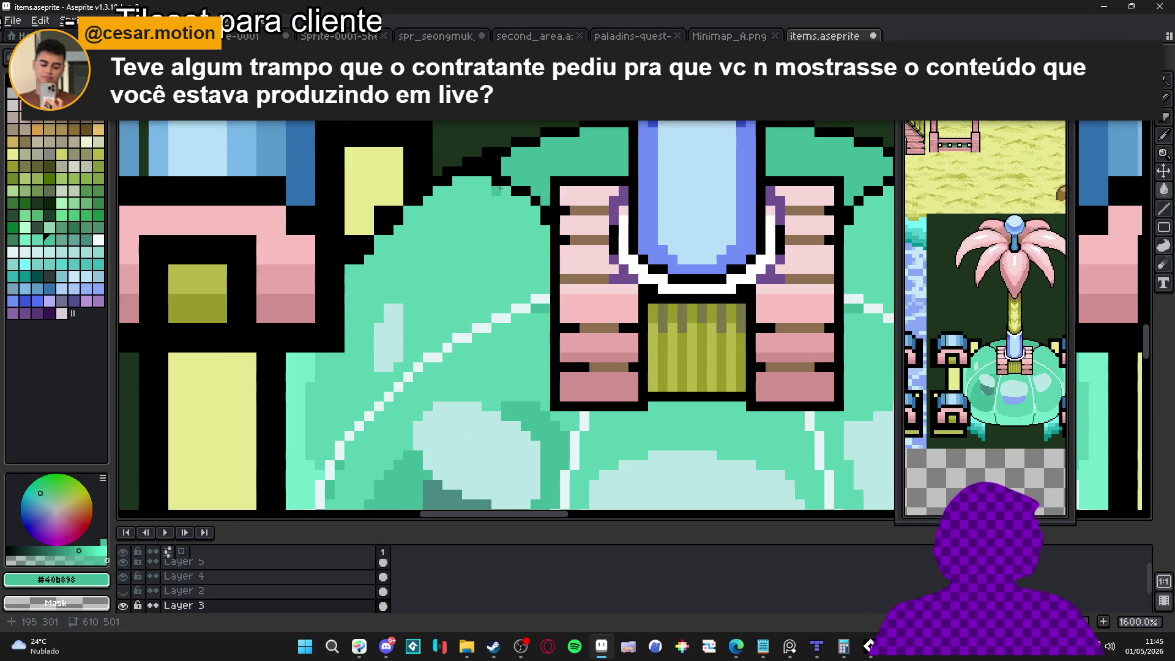
pyautogui.scroll(-4, 477, 168)
pyautogui.scroll(4, 490, 300)
pyautogui.scroll(4, 489, 300)
pyautogui.keyDown('alt'); pyautogui.click(525, 328); pyautogui.keyUp('alt')
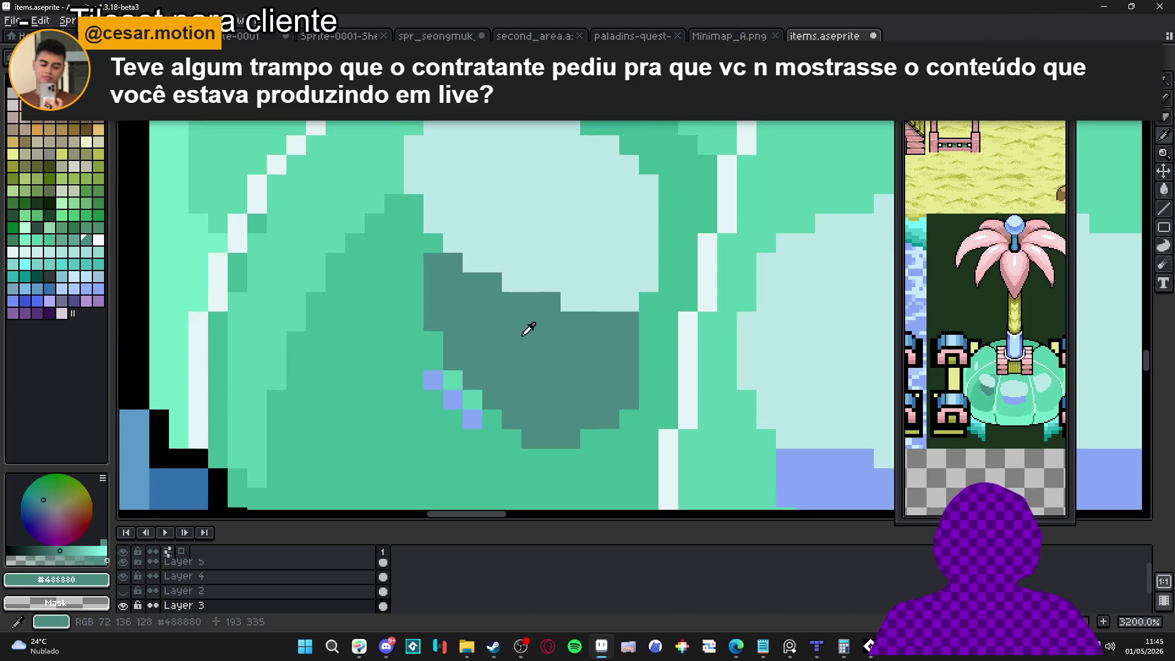
pyautogui.click(433, 379)
pyautogui.click(473, 418)
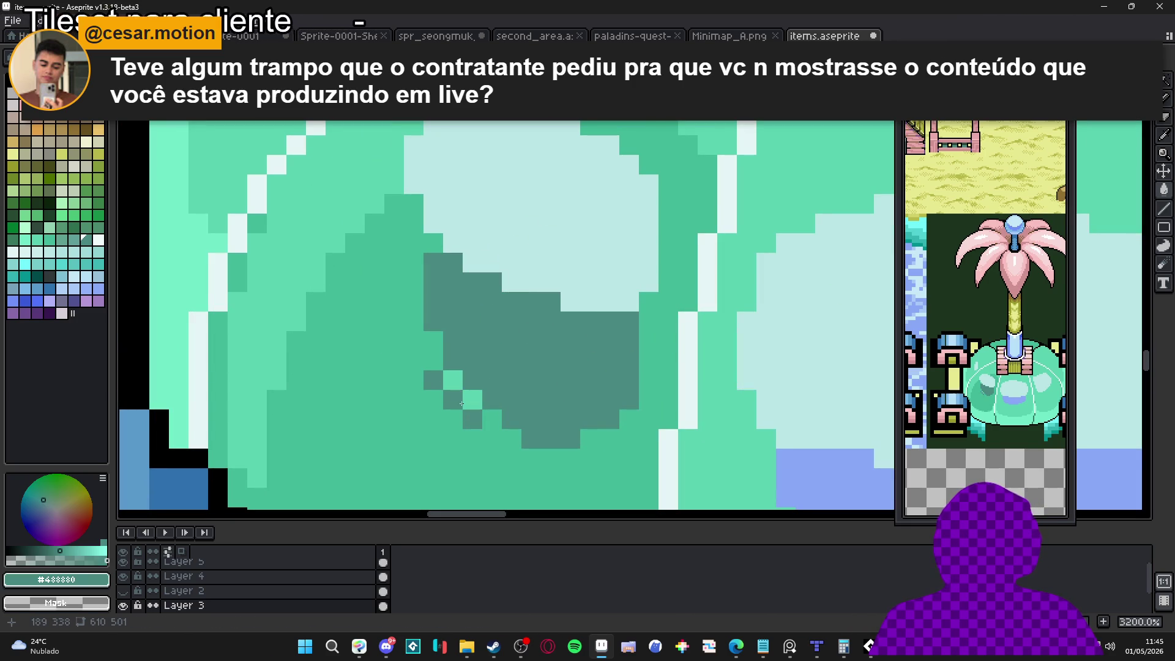
# Paint a stray blue pixel #40b898, then start a dark teal dither below the shadow.
pyautogui.keyDown('alt'); pyautogui.click(493, 432); pyautogui.keyUp('alt')
pyautogui.click(453, 399)
pyautogui.keyDown('alt'); pyautogui.click(451, 392); pyautogui.keyUp('alt')
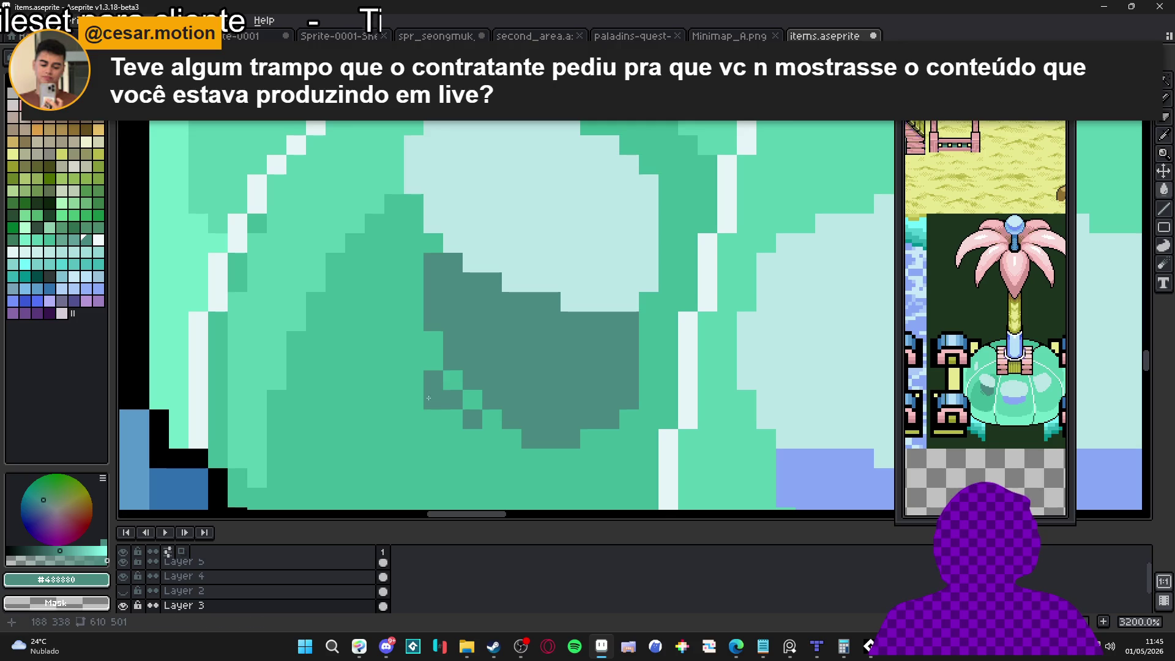
pyautogui.click(433, 399)
pyautogui.click(453, 418)
pyautogui.scroll(-4, 453, 415)
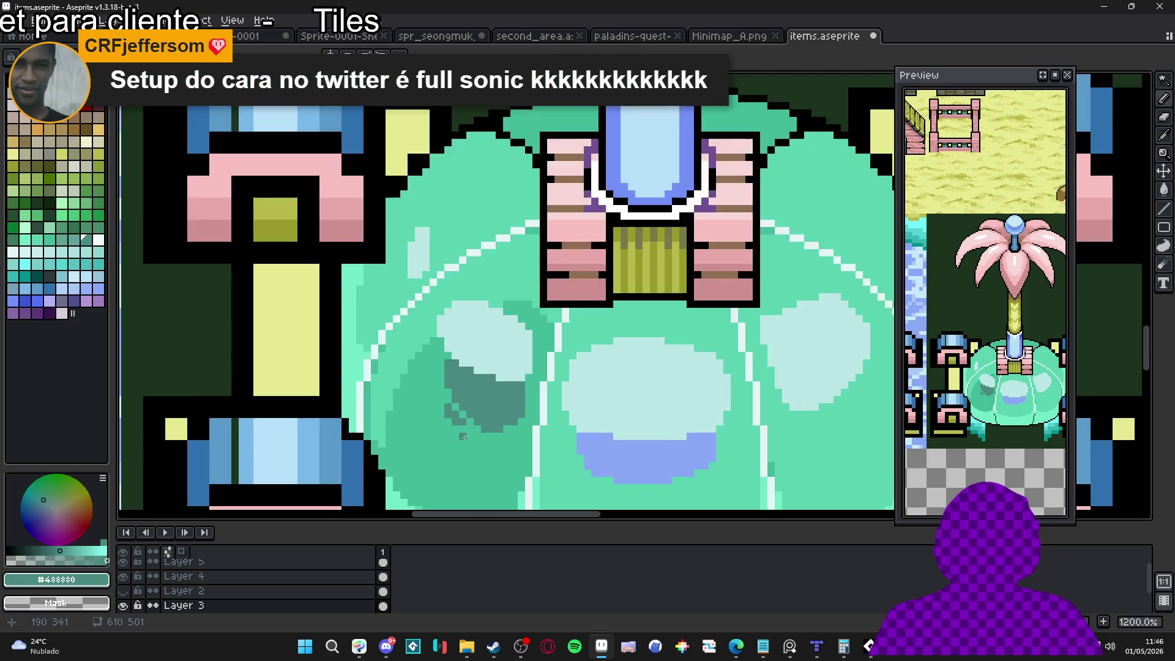
pyautogui.scroll(4, 453, 416)
pyautogui.click(472, 428)
# Extend the dark teal dither pattern with more pixels, undoing one misplaced pixel.
pyautogui.scroll(-4, 469, 433)
pyautogui.scroll(4, 469, 433)
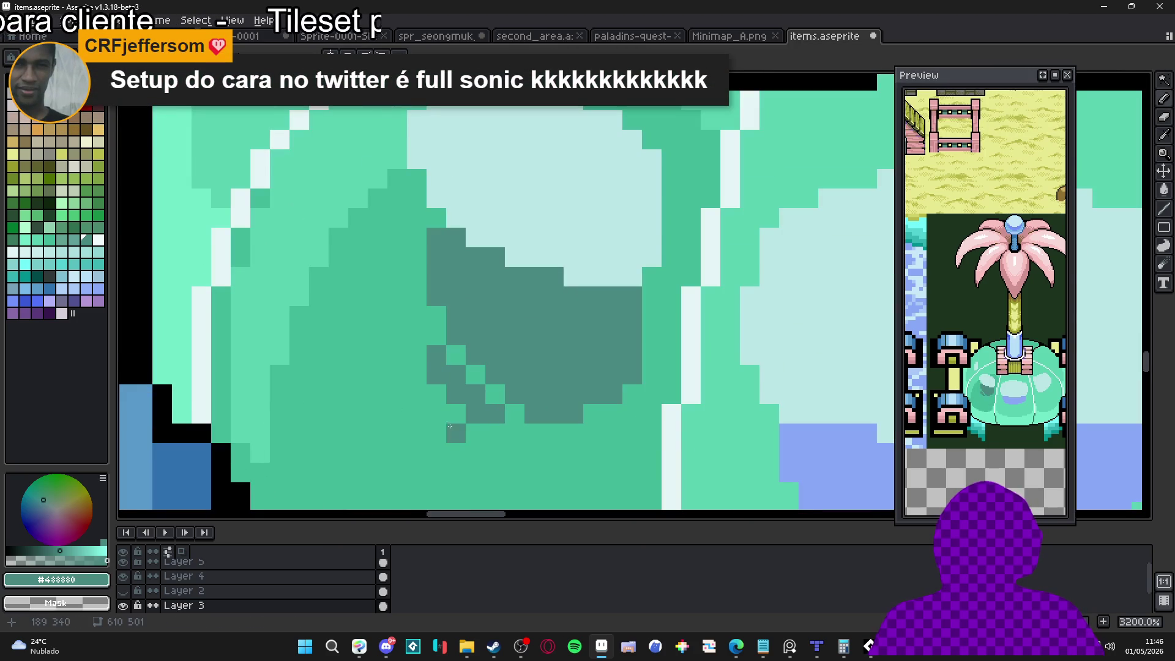
pyautogui.click(456, 433)
pyautogui.click(475, 453)
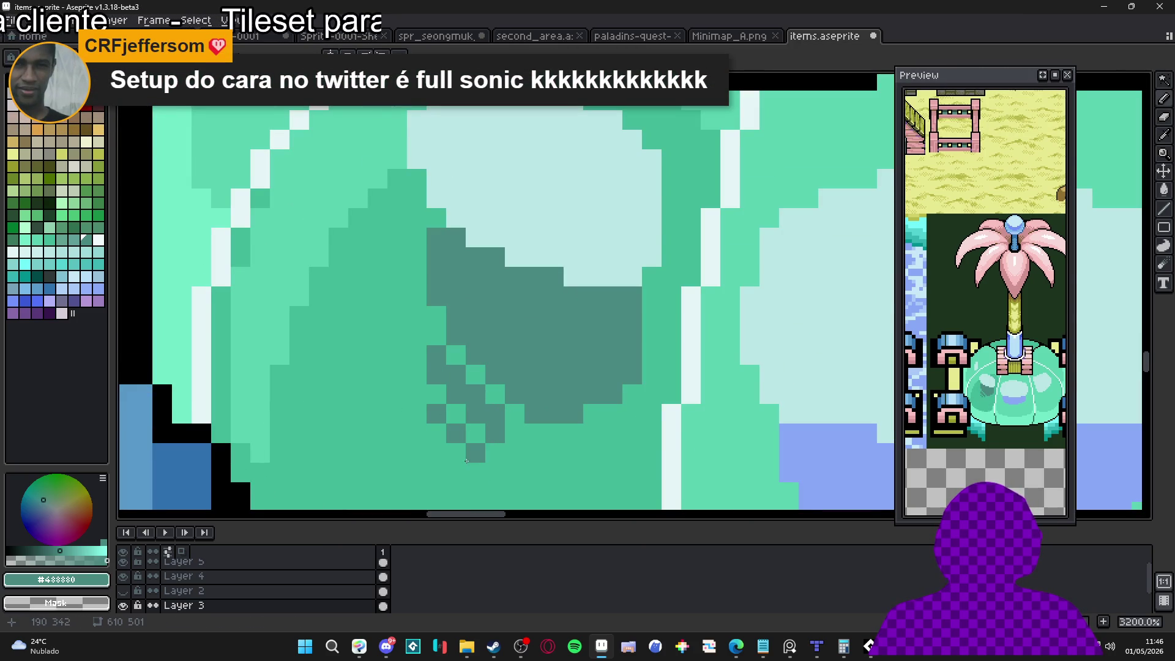
pyautogui.click(515, 472)
pyautogui.hotkey('ctrl', 'z')
pyautogui.click(515, 454)
pyautogui.moveTo(500, 456); pyautogui.dragTo(511, 417)
pyautogui.click(512, 419)
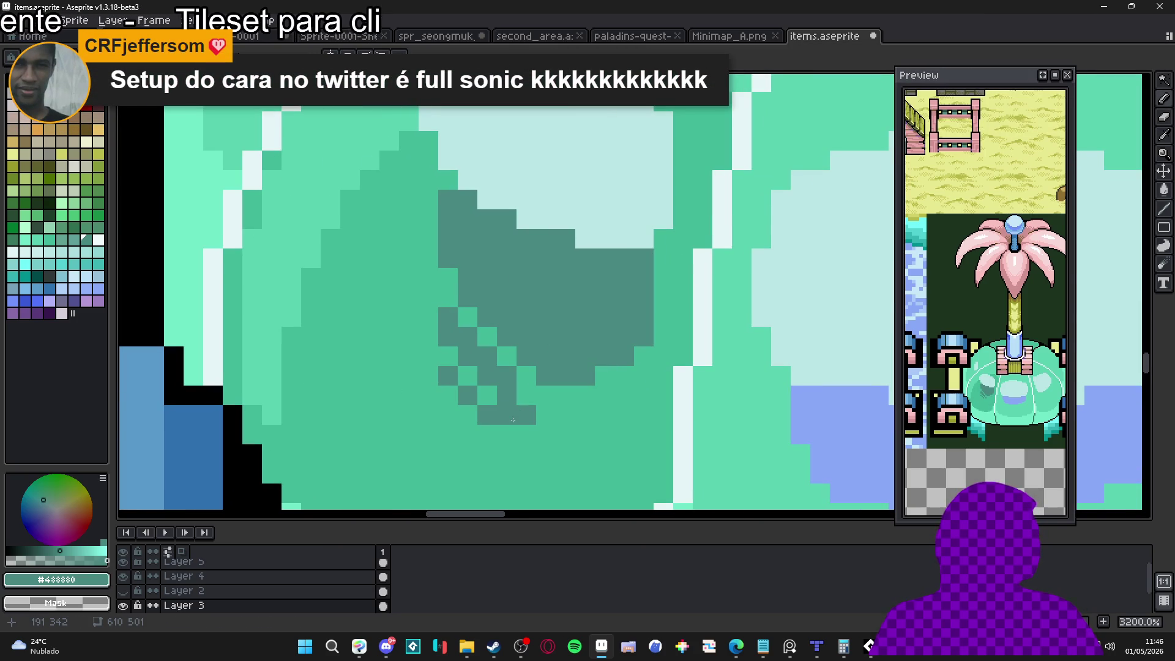
# Stroke a light cyan #bae5e5 highlight into the dark shadow, then undo the last stroke.
pyautogui.scroll(-5, 510, 420)
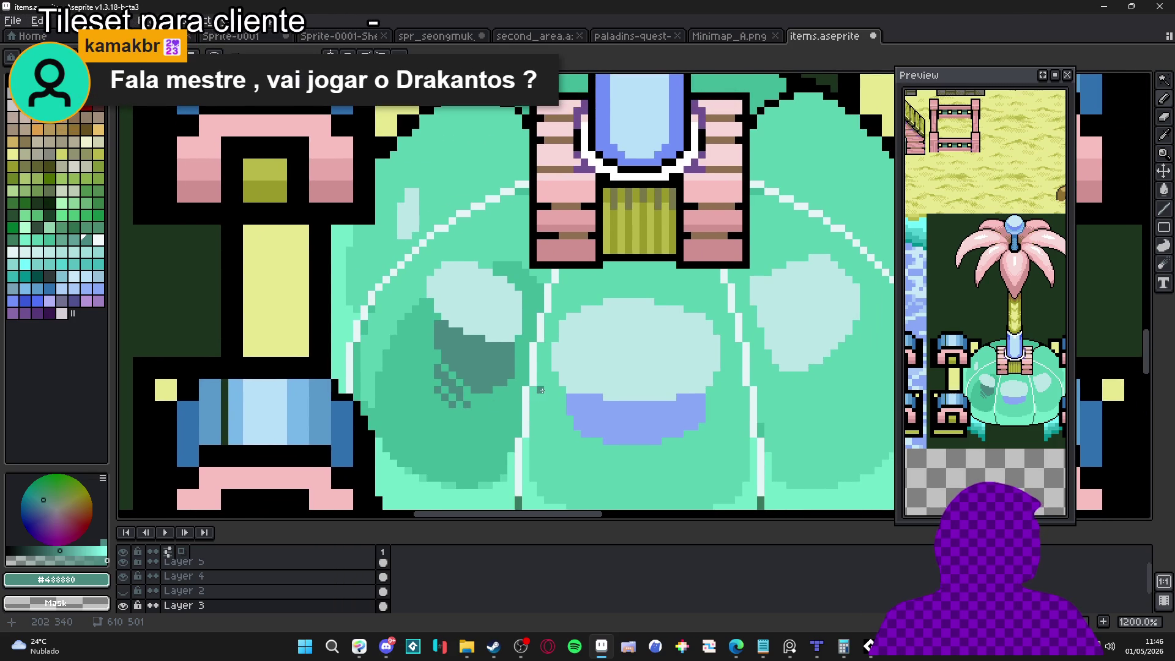
pyautogui.scroll(1, 541, 390)
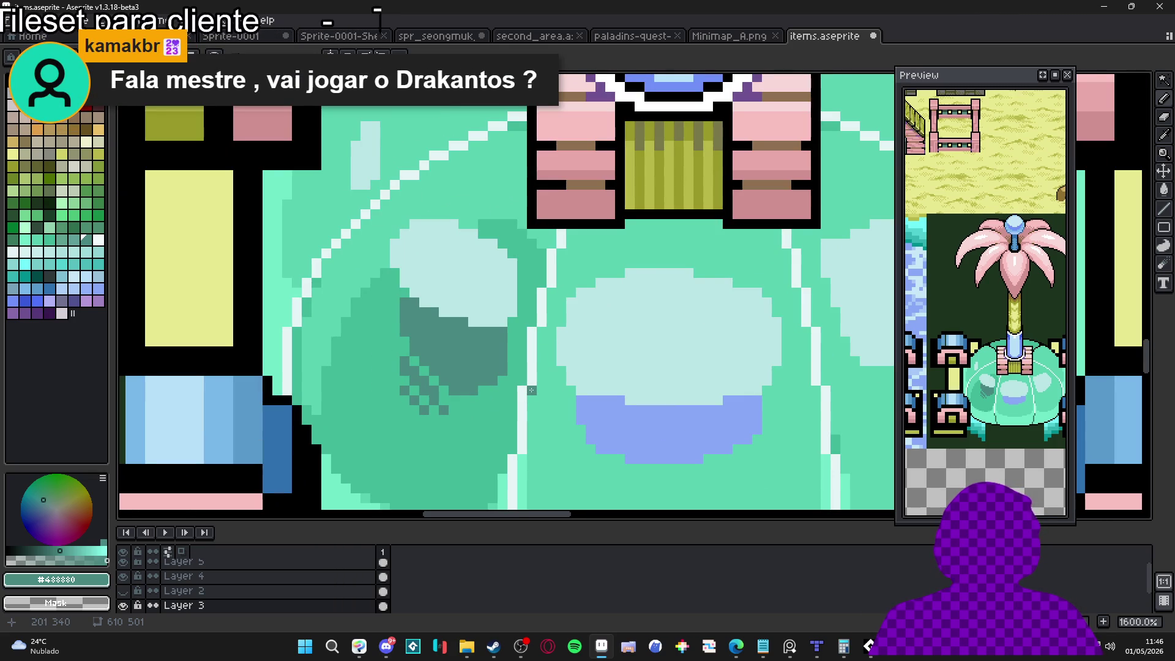
pyautogui.scroll(1, 431, 296)
pyautogui.keyDown('alt'); pyautogui.click(441, 289); pyautogui.keyUp('alt')
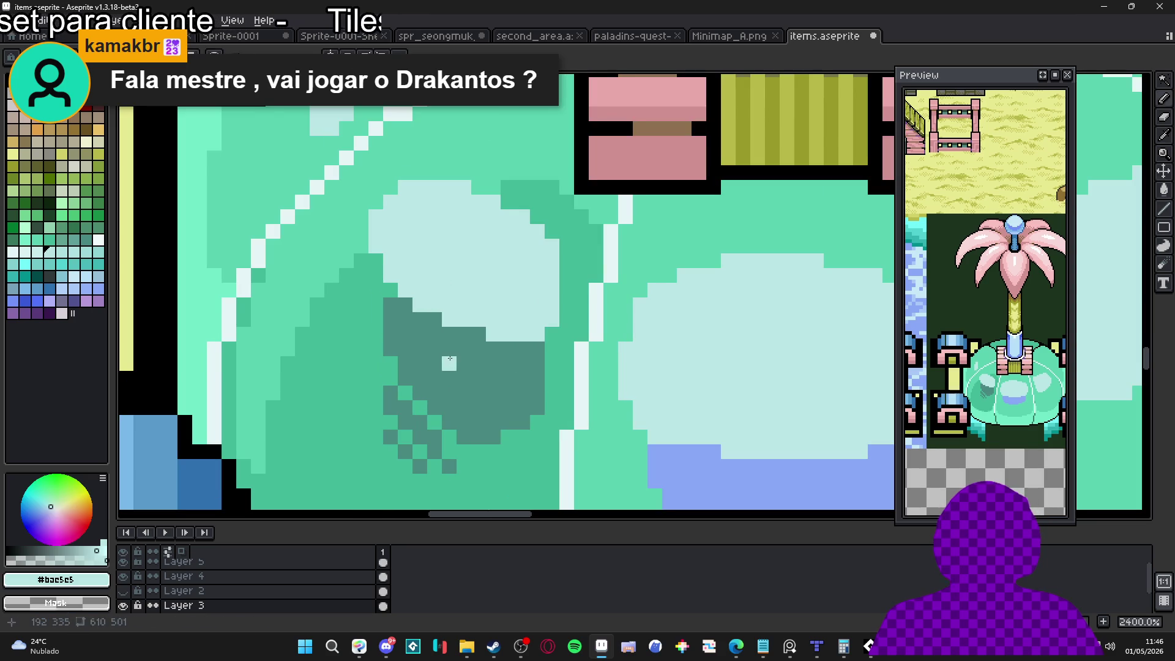
pyautogui.moveTo(449, 358)
pyautogui.mouseDown()
pyautogui.moveTo(435, 349)
pyautogui.moveTo(474, 376)
pyautogui.mouseUp()
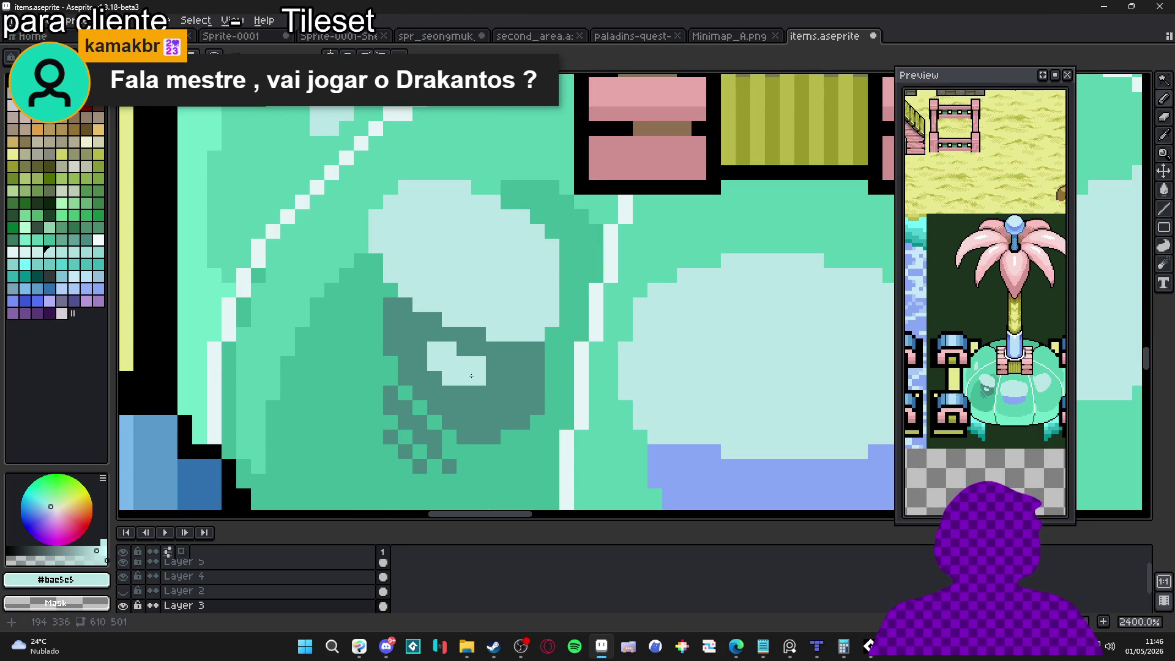
pyautogui.scroll(-4, 480, 432)
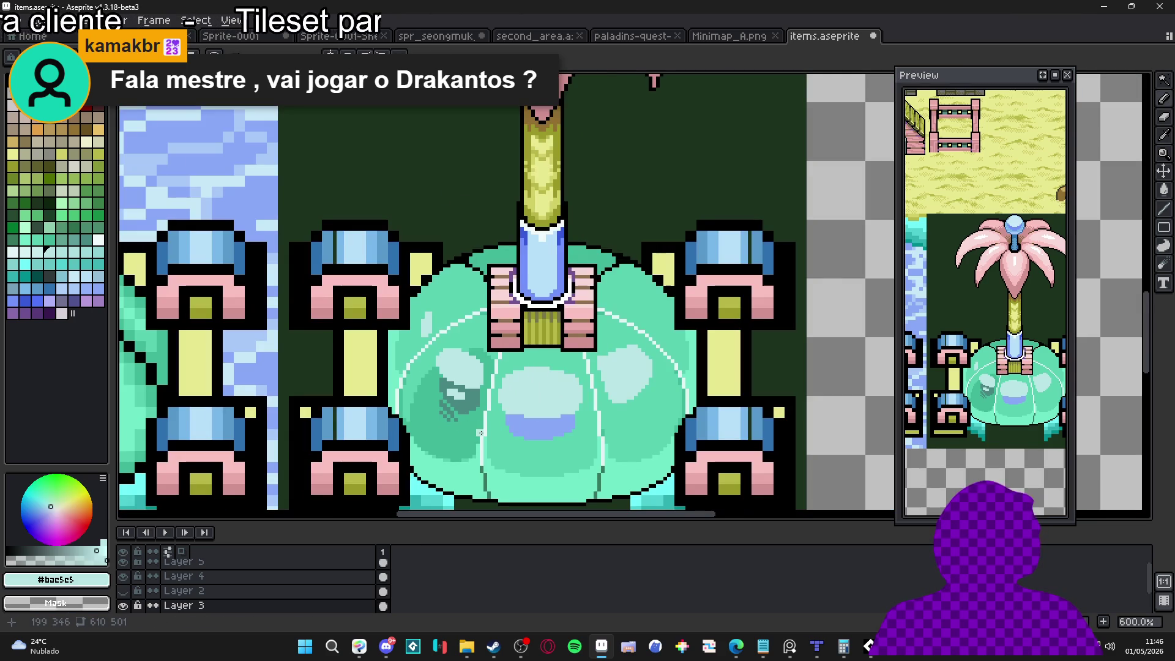
pyautogui.hotkey('ctrl', 'z')
pyautogui.hotkey('ctrl', 'z')
pyautogui.hotkey('ctrl', 'z')
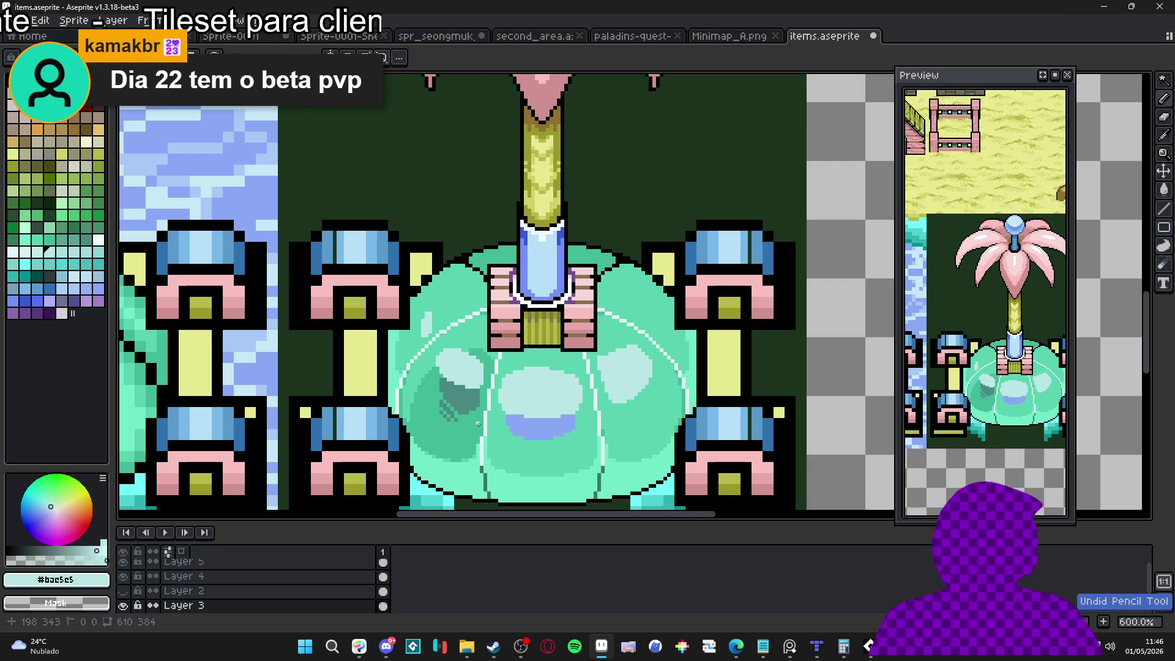
# Recentre the fountain on the canvas and save items.aseprite.
pyautogui.moveTo(530, 364); pyautogui.dragTo(493, 374)
pyautogui.hotkey('ctrl', 's')
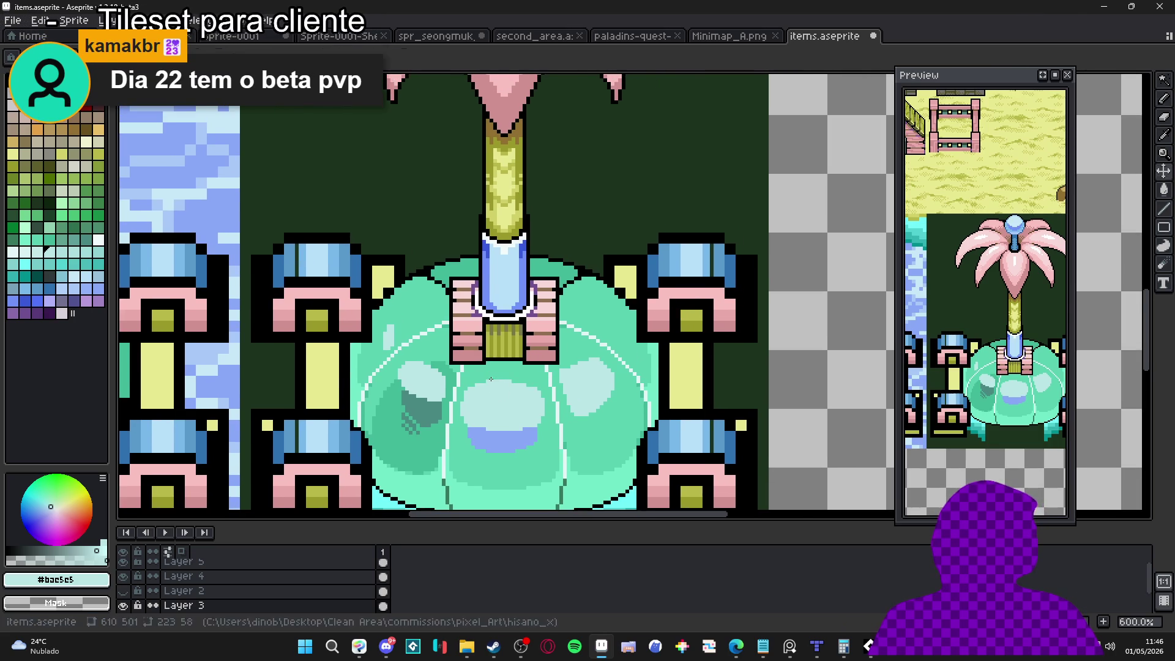
pyautogui.scroll(-2, 489, 343)
# Zoom the view in on the fountain dome's dark teal #488880 shadow.
pyautogui.hscroll(-2, 477, 299)
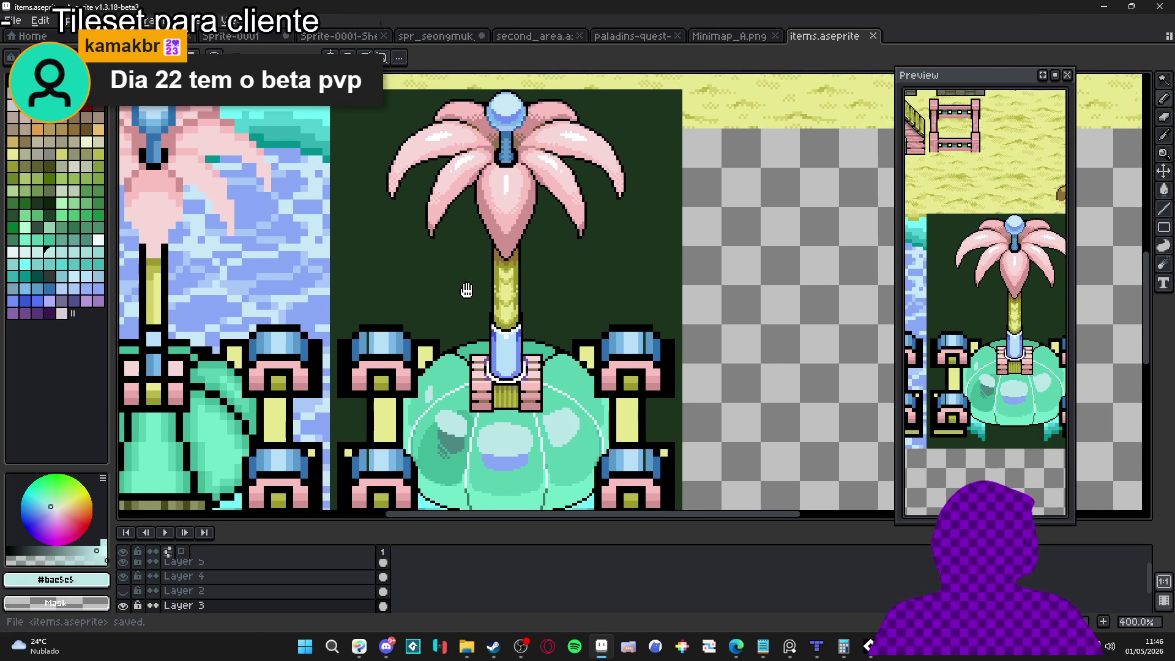
pyautogui.scroll(-2, 490, 275)
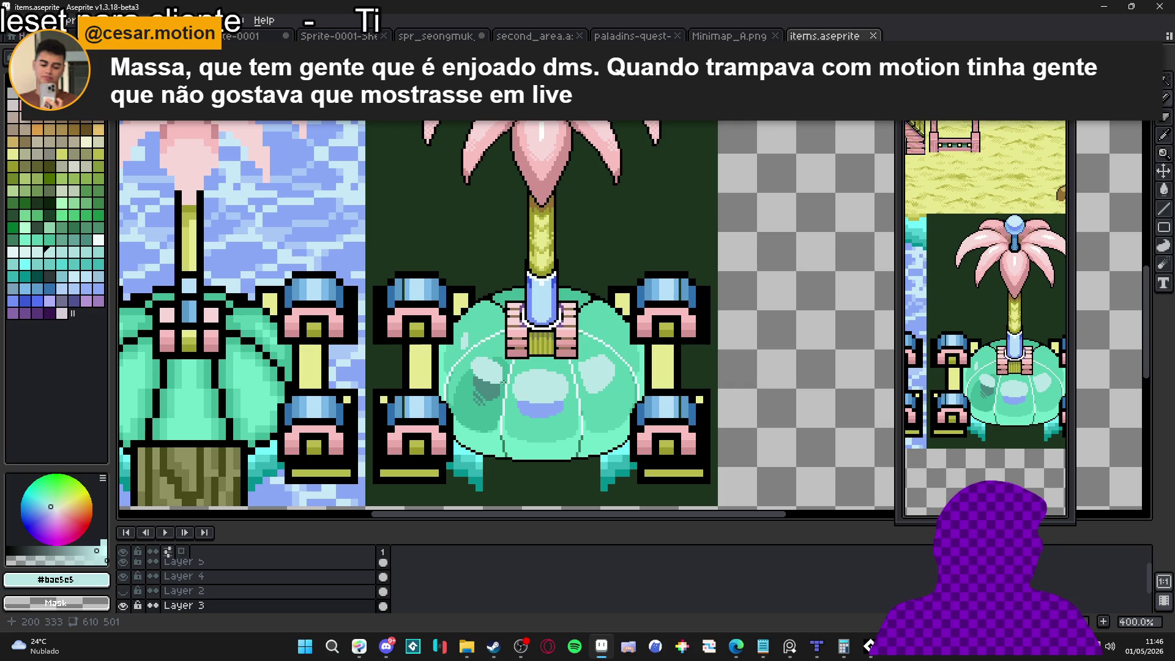
pyautogui.scroll(4, 493, 350)
# Deepen the dome's left shadow with dark teal pixels, extending it downward.
pyautogui.keyDown('alt'); pyautogui.click(483, 412); pyautogui.keyUp('alt')
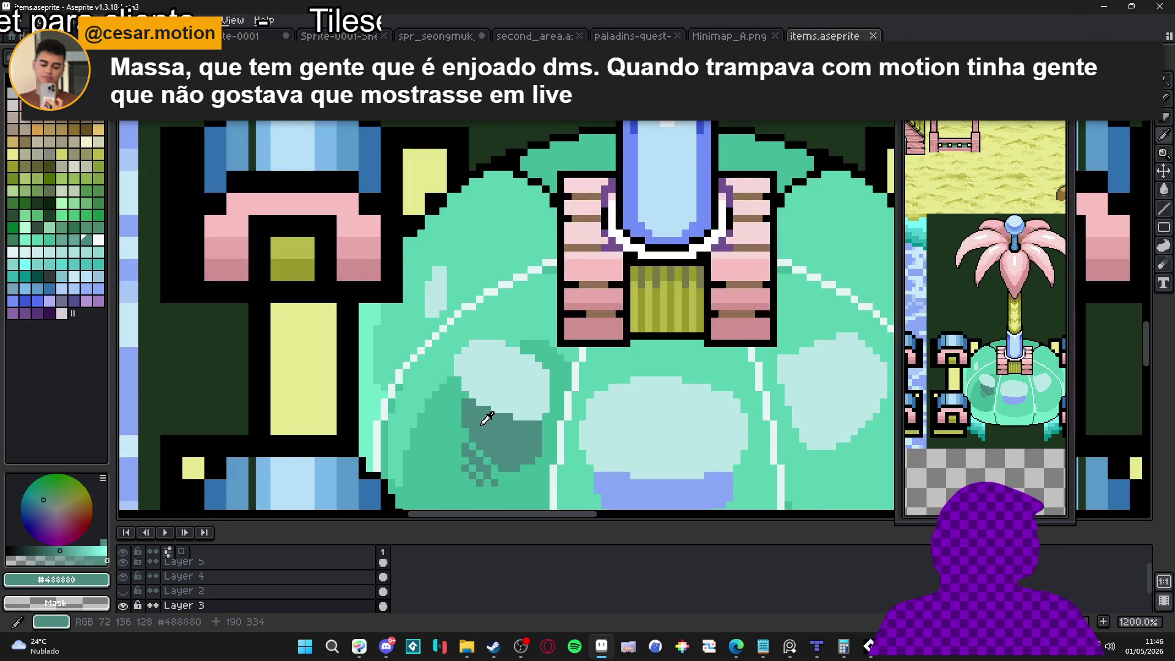
pyautogui.scroll(2, 434, 321)
pyautogui.moveTo(419, 306); pyautogui.dragTo(424, 333)
pyautogui.click(428, 298)
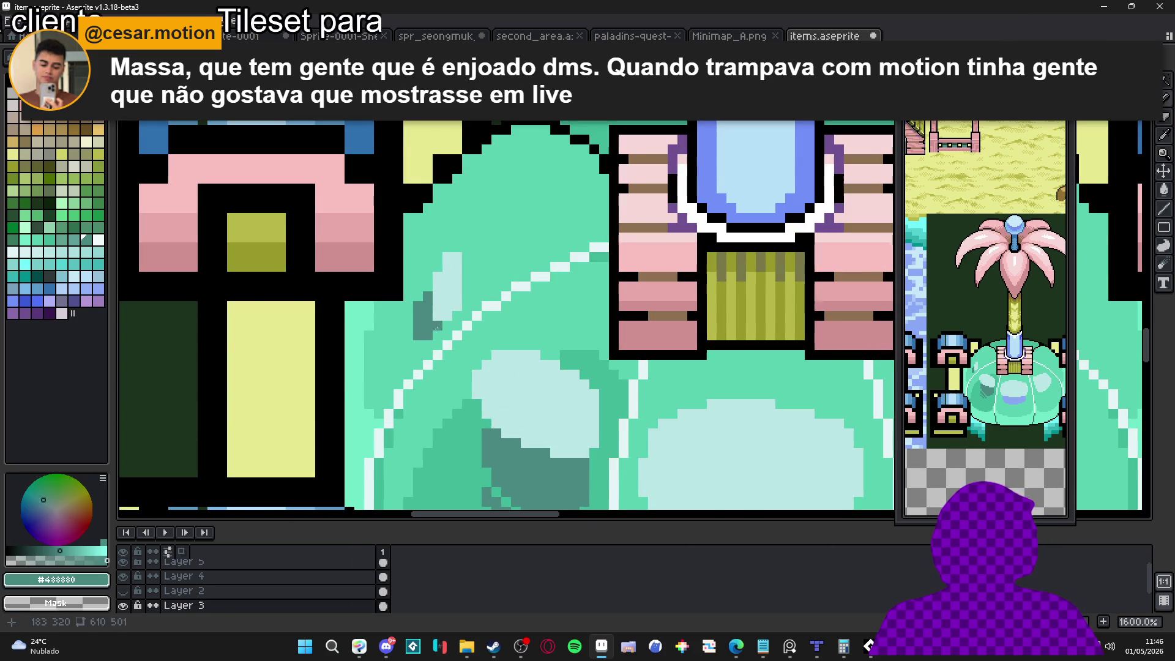
pyautogui.scroll(2, 451, 340)
pyautogui.click(463, 314)
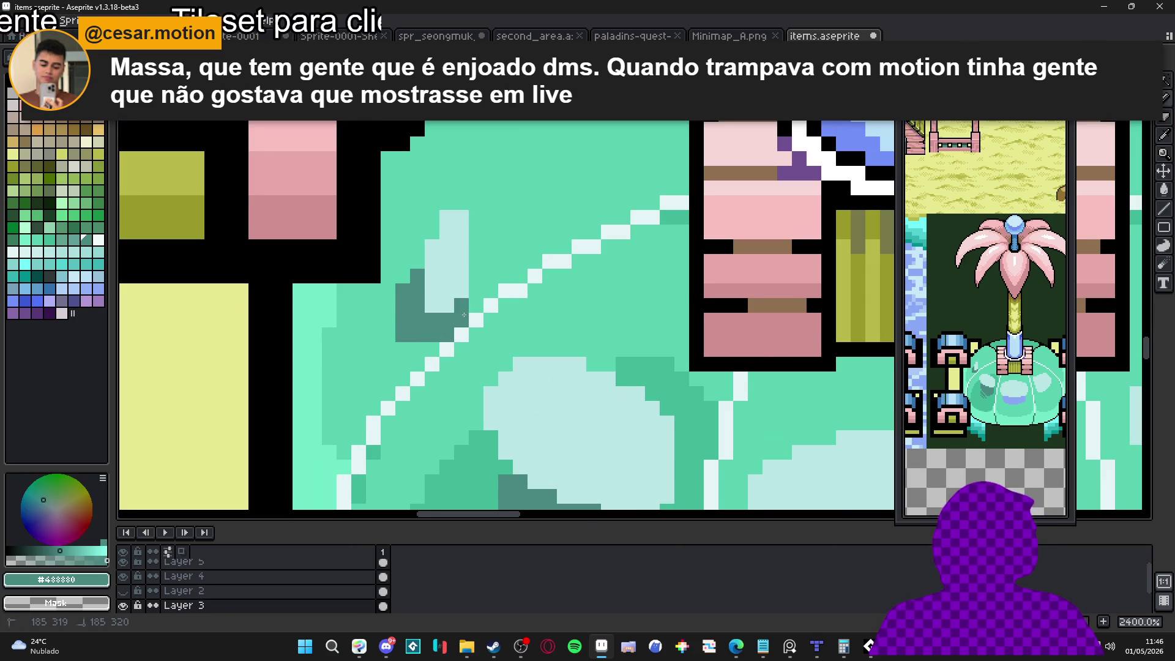
pyautogui.click(403, 348)
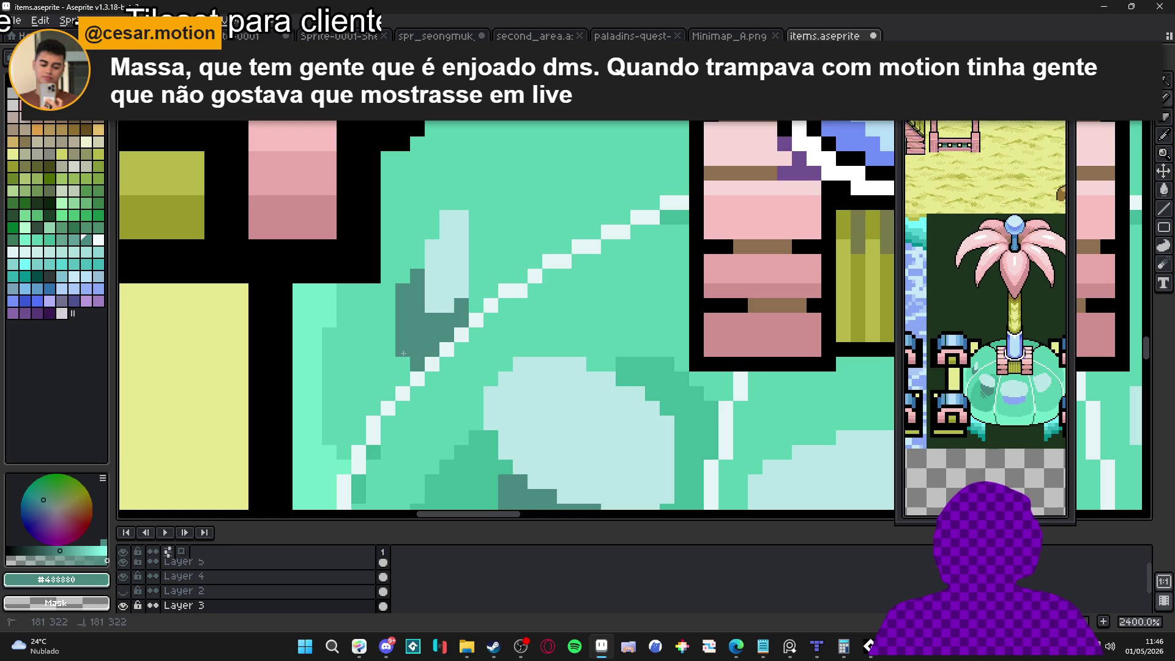
pyautogui.click(402, 363)
pyautogui.moveTo(394, 337); pyautogui.dragTo(394, 381)
pyautogui.scroll(-1, 383, 387)
# Sample light cyan #bae5e5 and draw a highlight along the dome's upper left.
pyautogui.keyDown('alt'); pyautogui.click(394, 382); pyautogui.keyUp('alt')
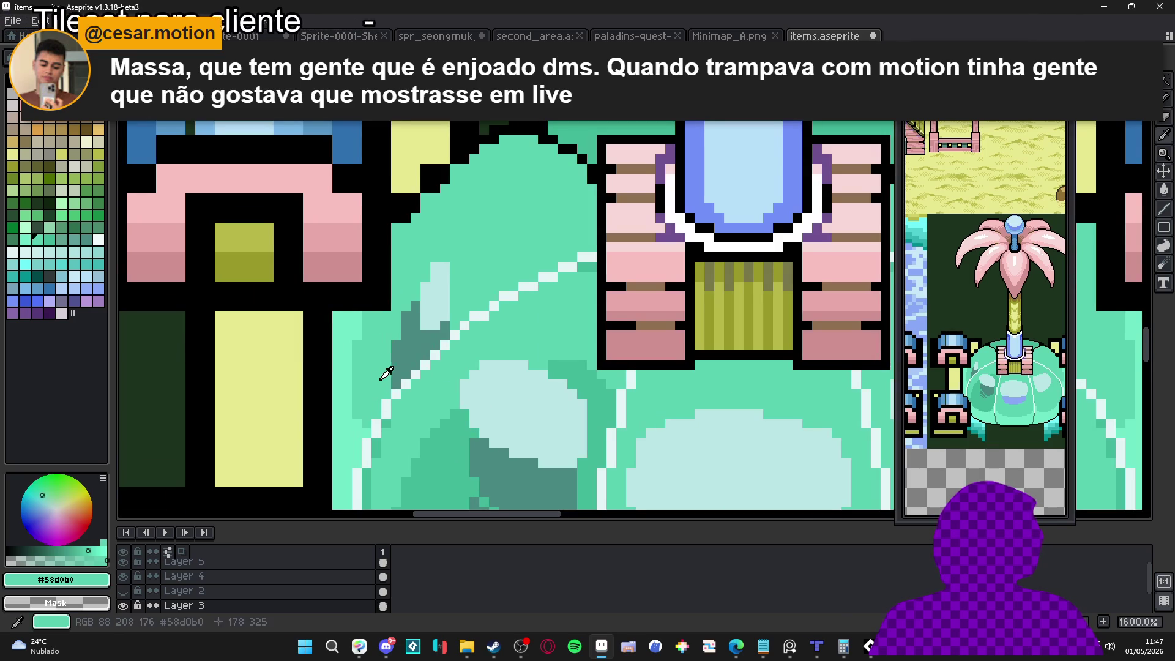
pyautogui.scroll(-3, 397, 374)
pyautogui.scroll(1, 443, 389)
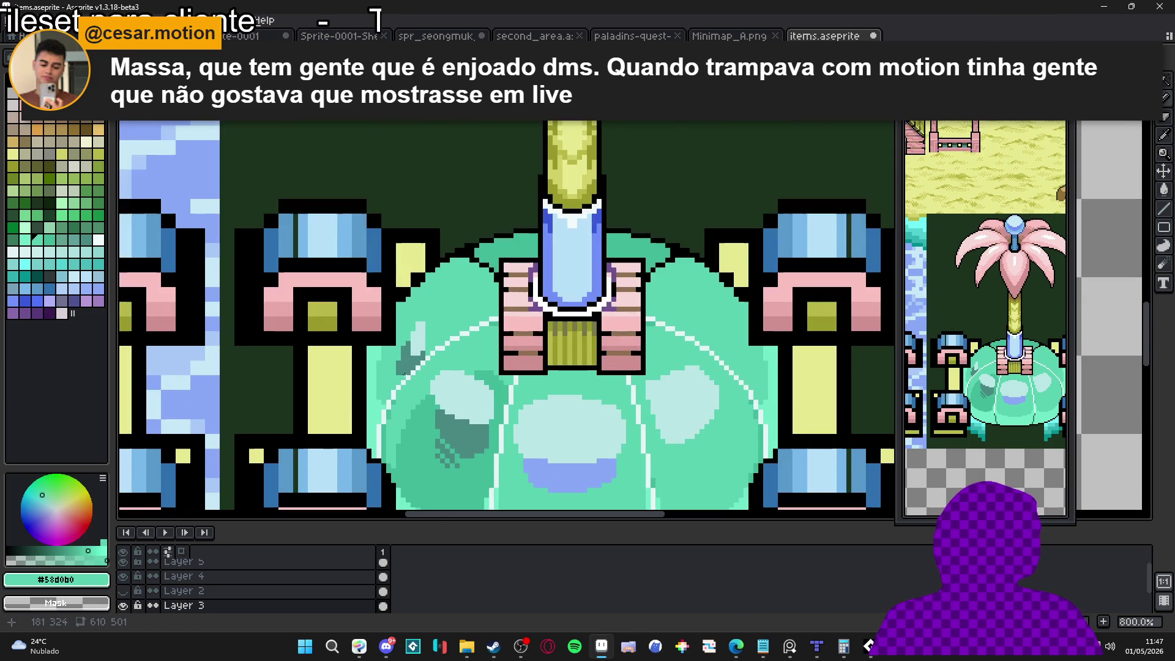
pyautogui.keyDown('alt'); pyautogui.click(443, 389); pyautogui.keyUp('alt')
pyautogui.scroll(-1, 443, 389)
pyautogui.scroll(4, 435, 385)
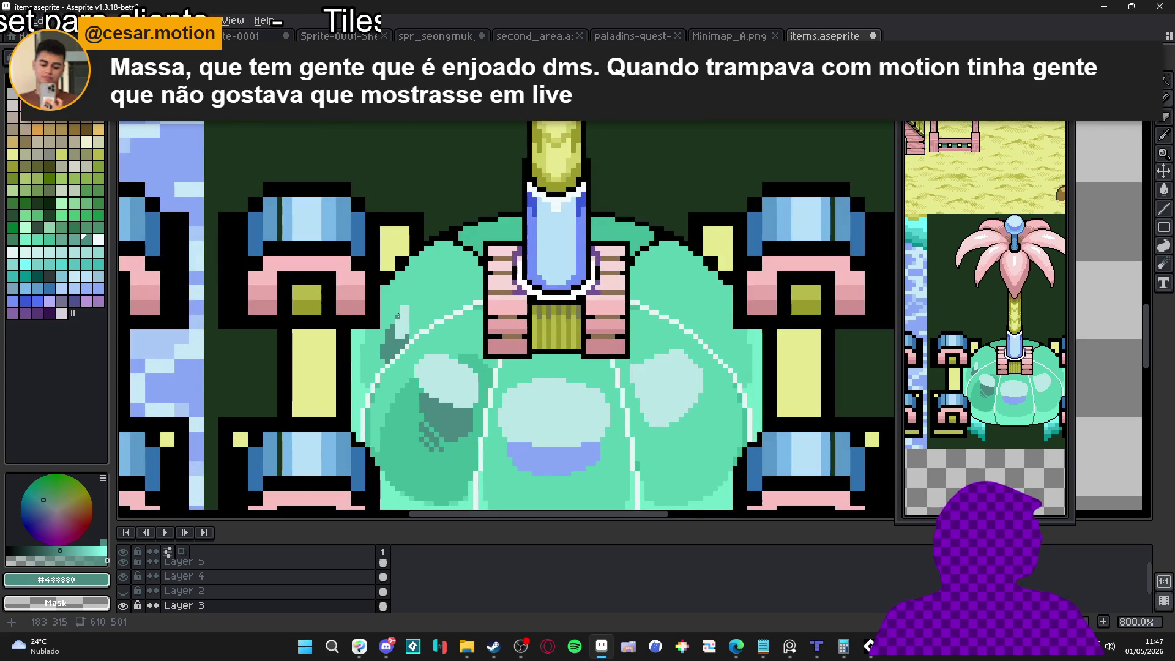
pyautogui.keyDown('alt'); pyautogui.click(406, 296); pyautogui.keyUp('alt')
pyautogui.scroll(1, 405, 297)
pyautogui.moveTo(407, 295)
pyautogui.mouseDown()
pyautogui.moveTo(439, 245)
pyautogui.moveTo(407, 295)
pyautogui.moveTo(469, 226)
pyautogui.mouseUp()
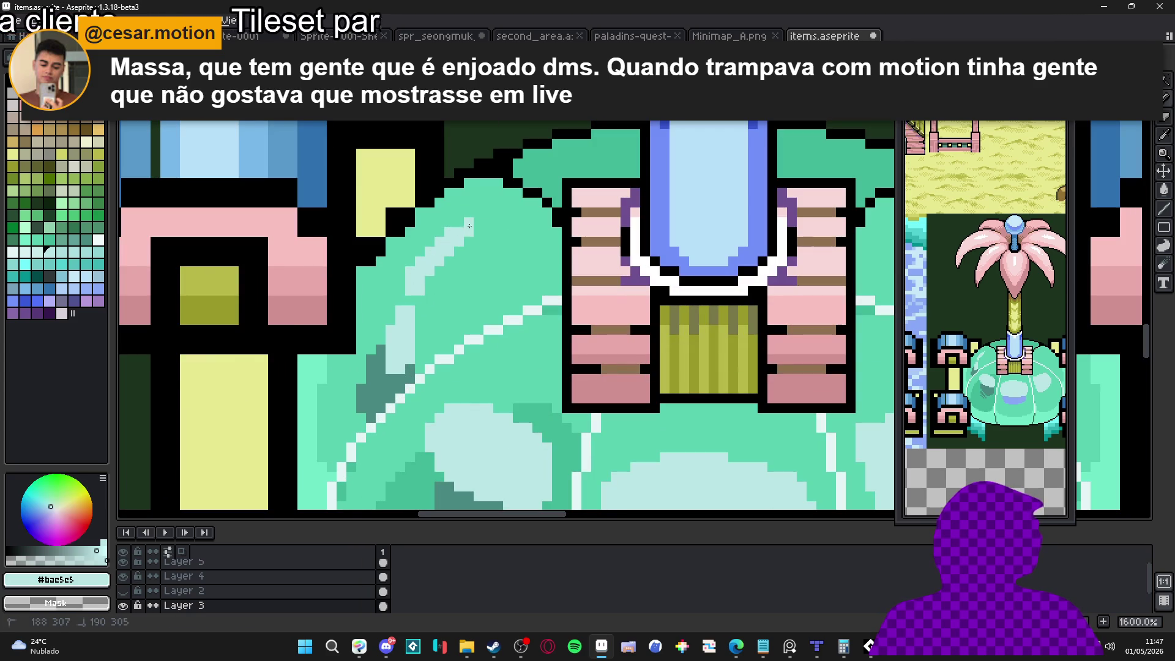
pyautogui.scroll(-3, 450, 228)
pyautogui.scroll(3, 443, 263)
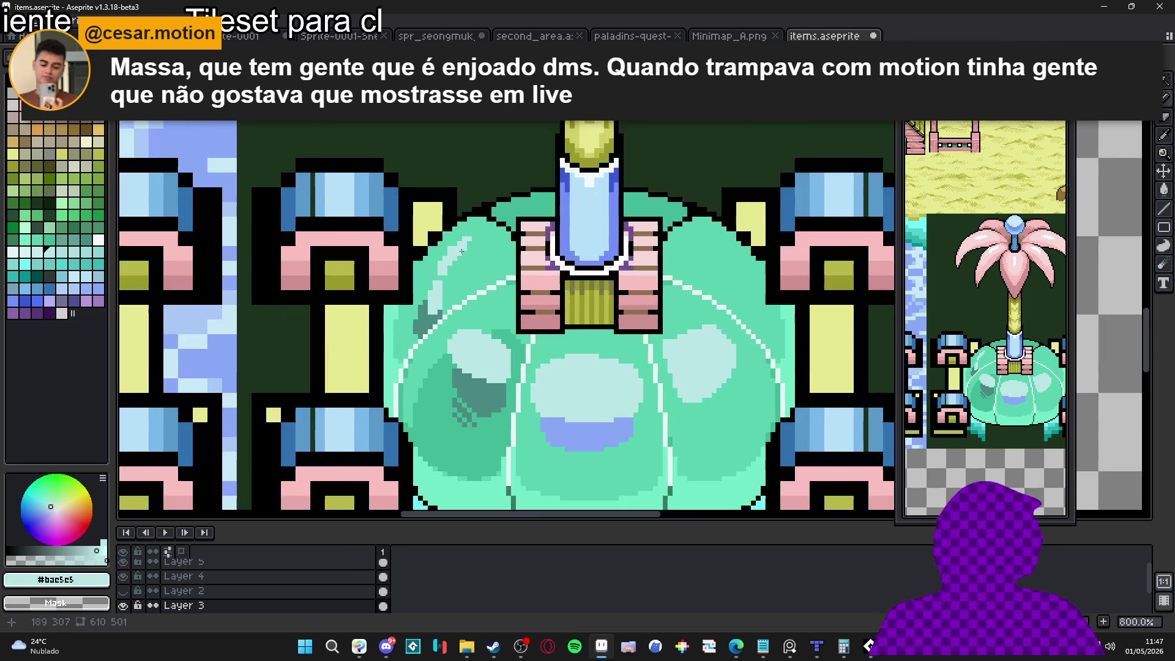
pyautogui.moveTo(469, 241); pyautogui.dragTo(493, 226)
# Soften and trim the highlight's top end with mint #58d0b0, undoing one stroke.
pyautogui.keyDown('alt'); pyautogui.click(465, 256); pyautogui.keyUp('alt')
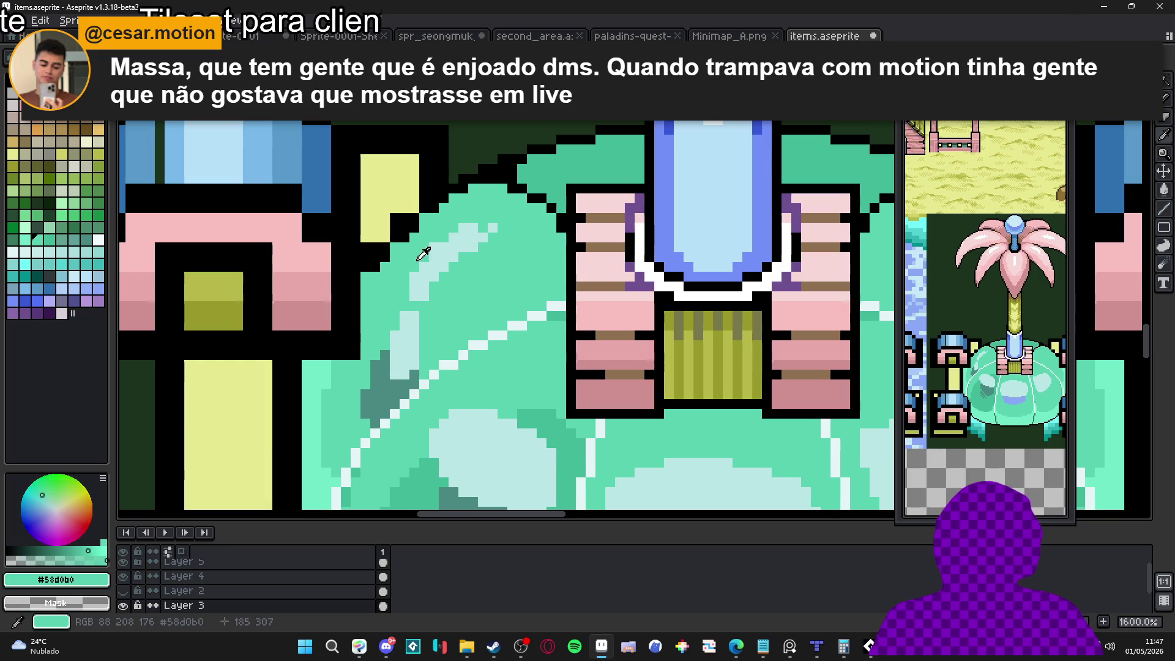
pyautogui.moveTo(432, 250); pyautogui.dragTo(460, 231)
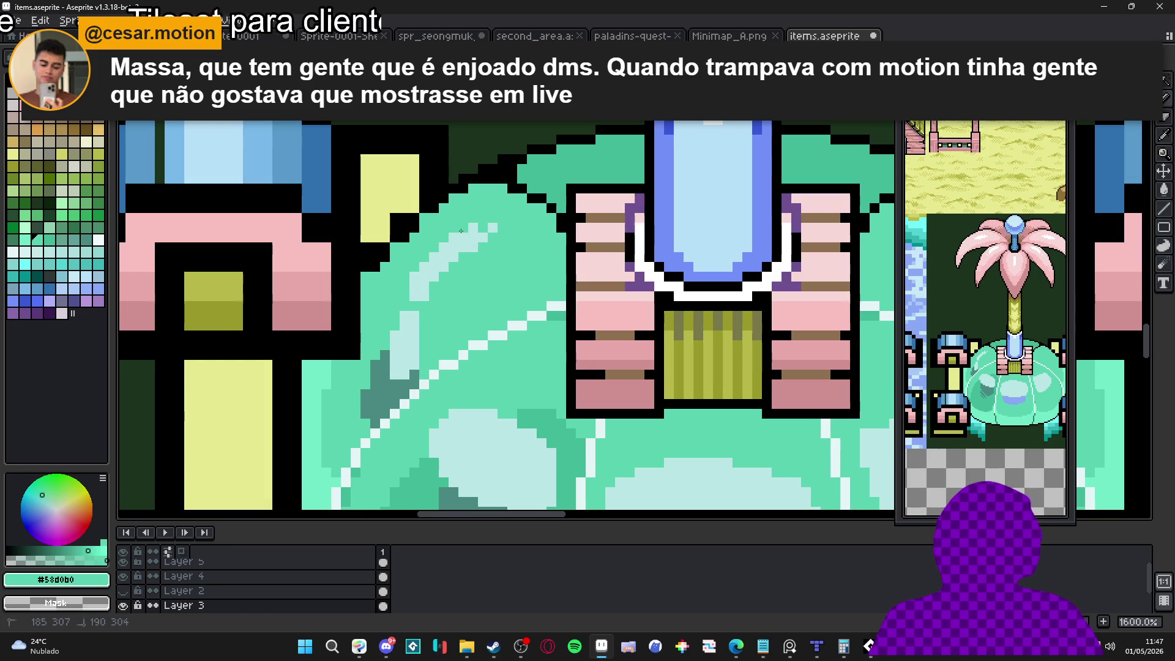
pyautogui.click(493, 227)
pyautogui.click(482, 237)
pyautogui.keyDown('alt'); pyautogui.click(477, 239); pyautogui.keyUp('alt')
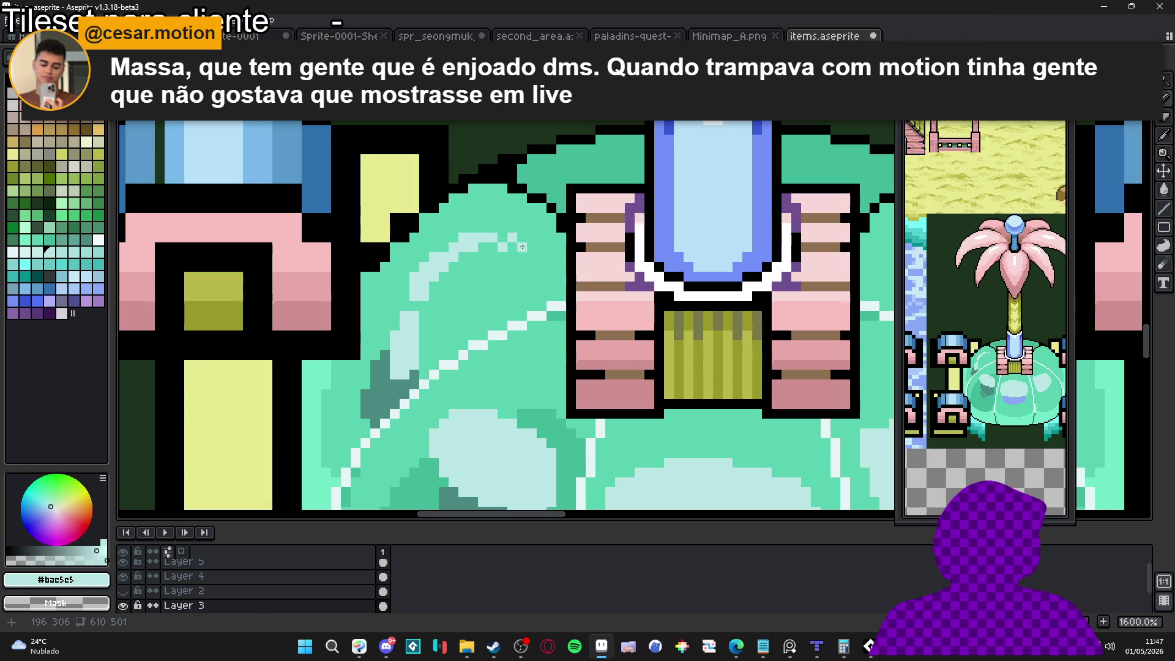
pyautogui.scroll(-1, 522, 247)
pyautogui.scroll(-1, 502, 275)
pyautogui.scroll(1, 486, 304)
pyautogui.hotkey('ctrl', 'z')
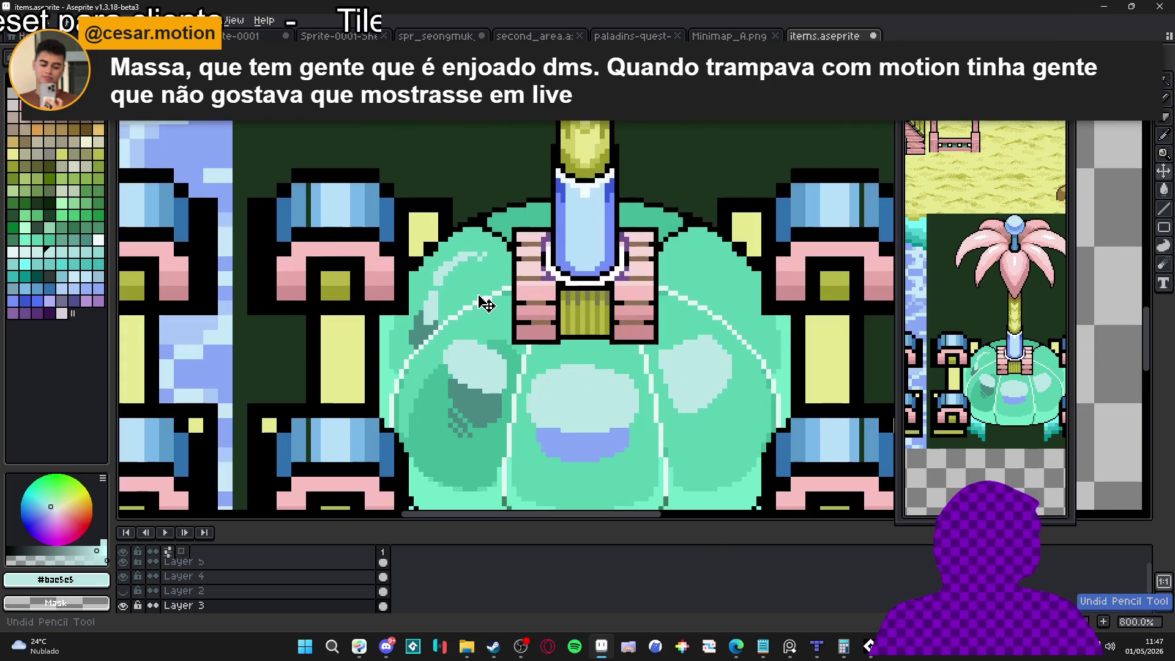
pyautogui.scroll(-1, 483, 301)
pyautogui.scroll(1, 465, 296)
pyautogui.scroll(-1, 470, 292)
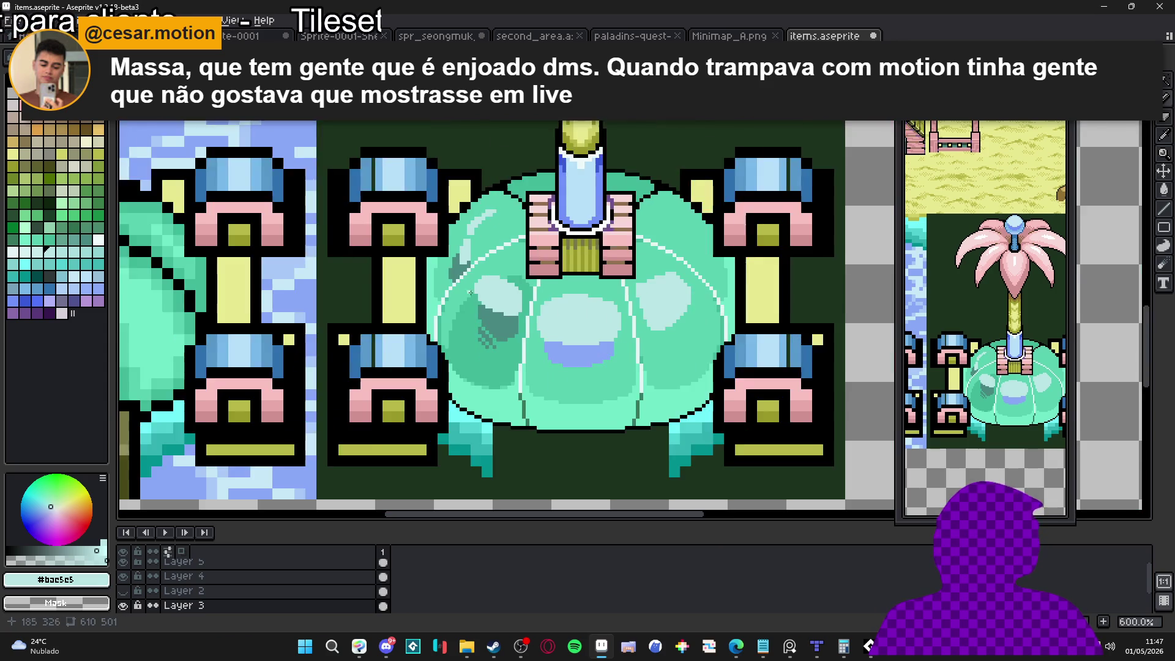
pyautogui.scroll(-1, 471, 292)
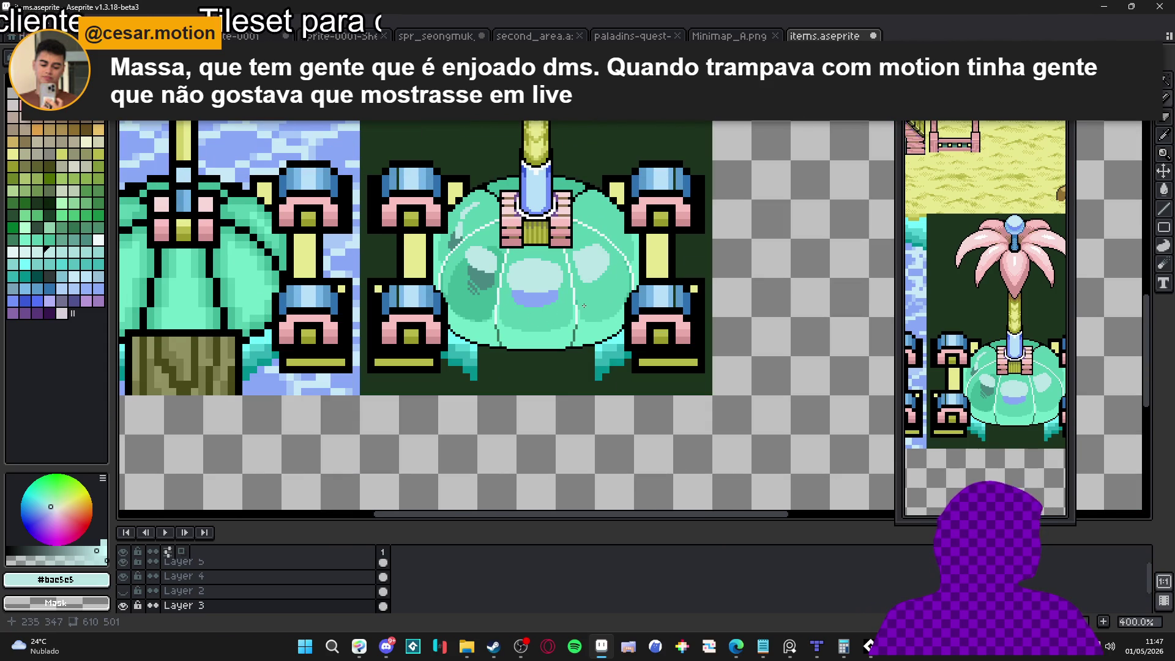
pyautogui.scroll(1, 584, 305)
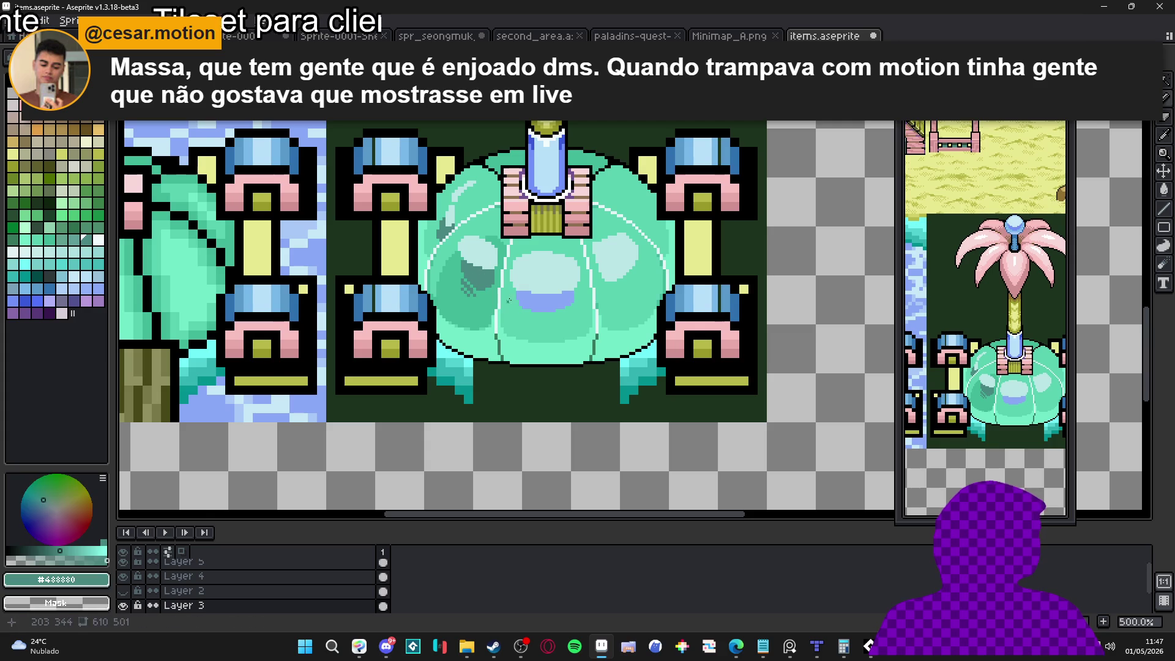
# Fill the lavender basin patch dark teal, then pick mid teal #40b898 with a 3px pencil.
pyautogui.click(544, 311)
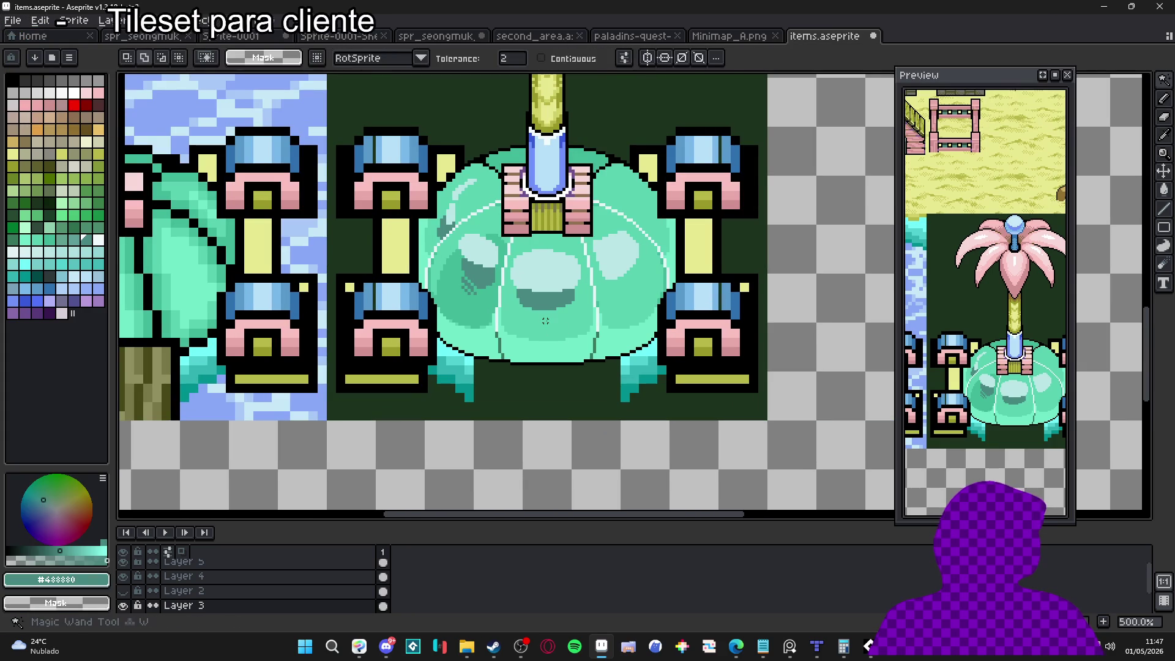
pyautogui.press('b')
pyautogui.keyDown('alt'); pyautogui.click(470, 308); pyautogui.keyUp('alt')
pyautogui.press('+')
pyautogui.press('+')
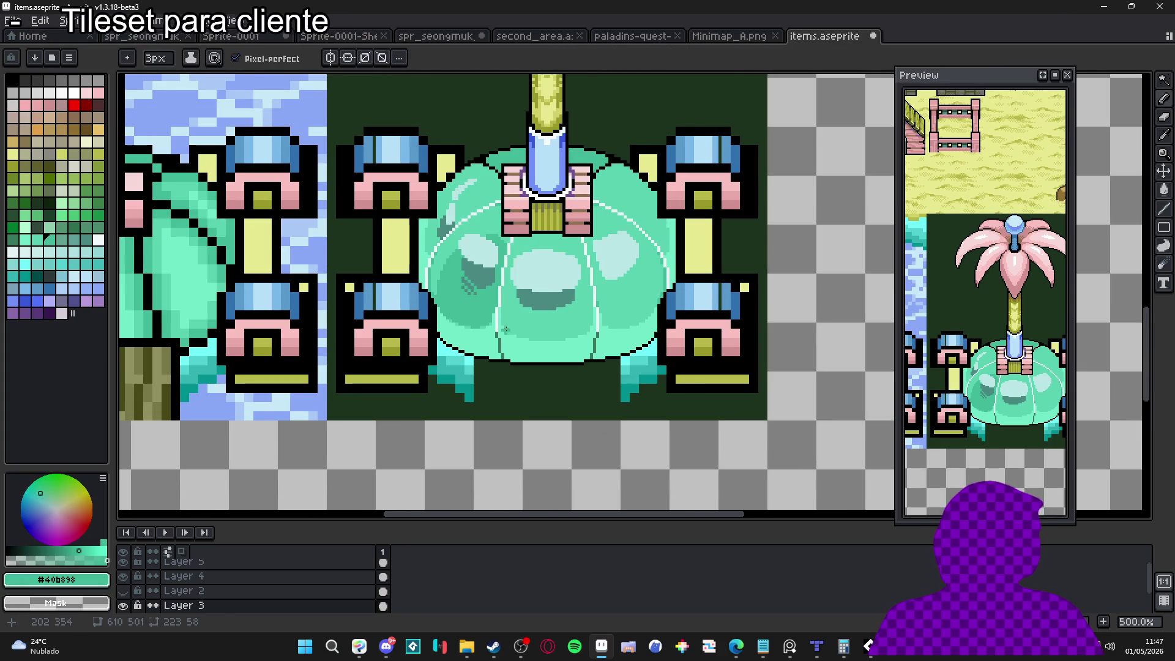
# Flood-fill the basin centre with a darker teal.
pyautogui.press('g')
pyautogui.click(563, 330)
pyautogui.scroll(-2, 562, 326)
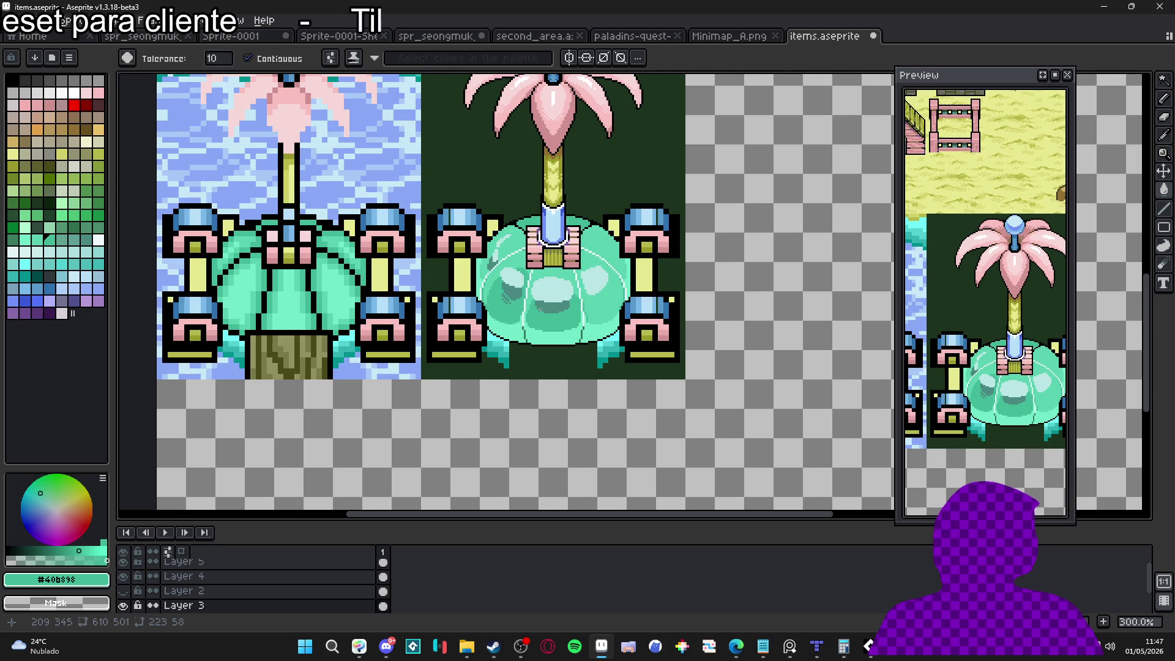
pyautogui.scroll(3, 540, 307)
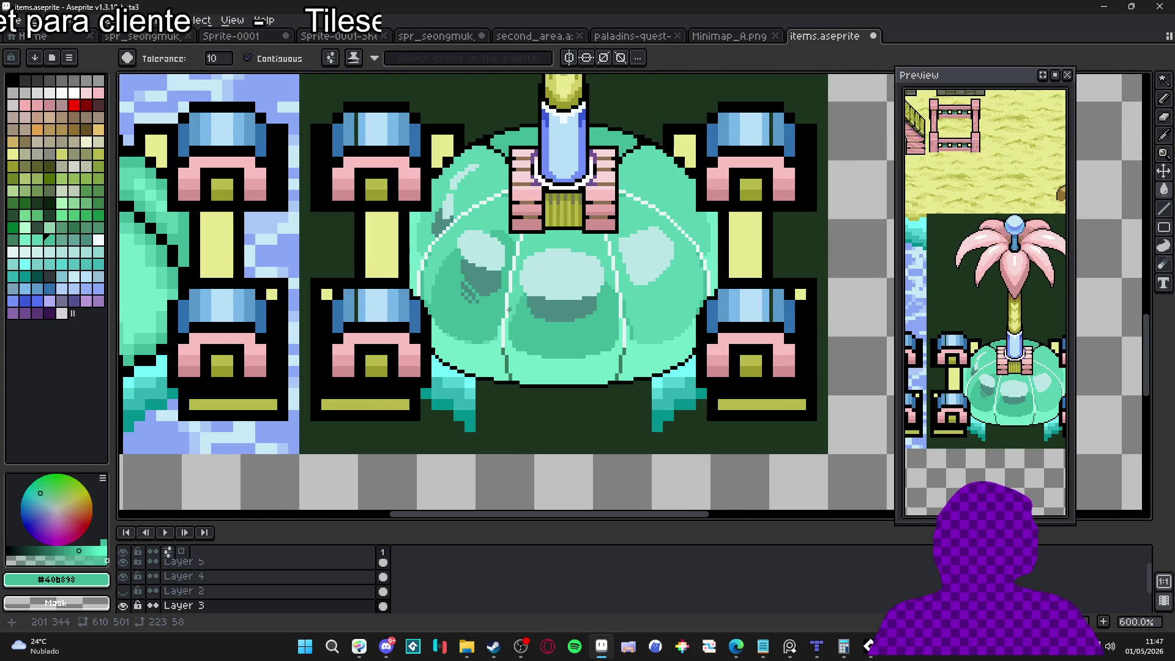
pyautogui.scroll(-2, 525, 300)
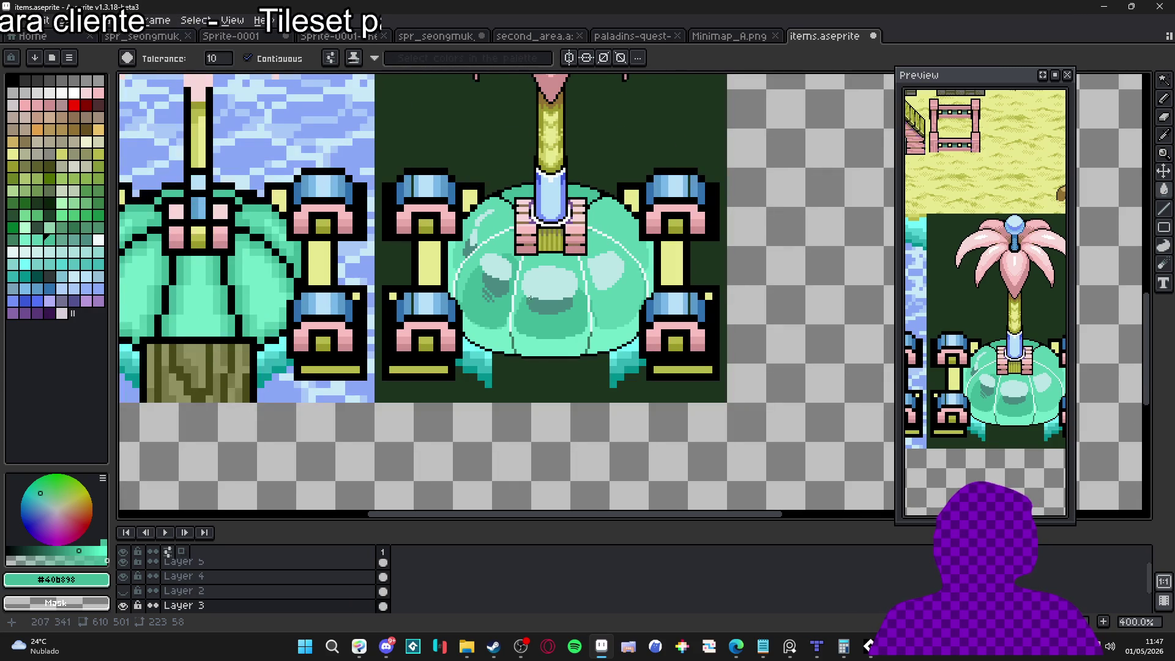
pyautogui.scroll(4, 536, 310)
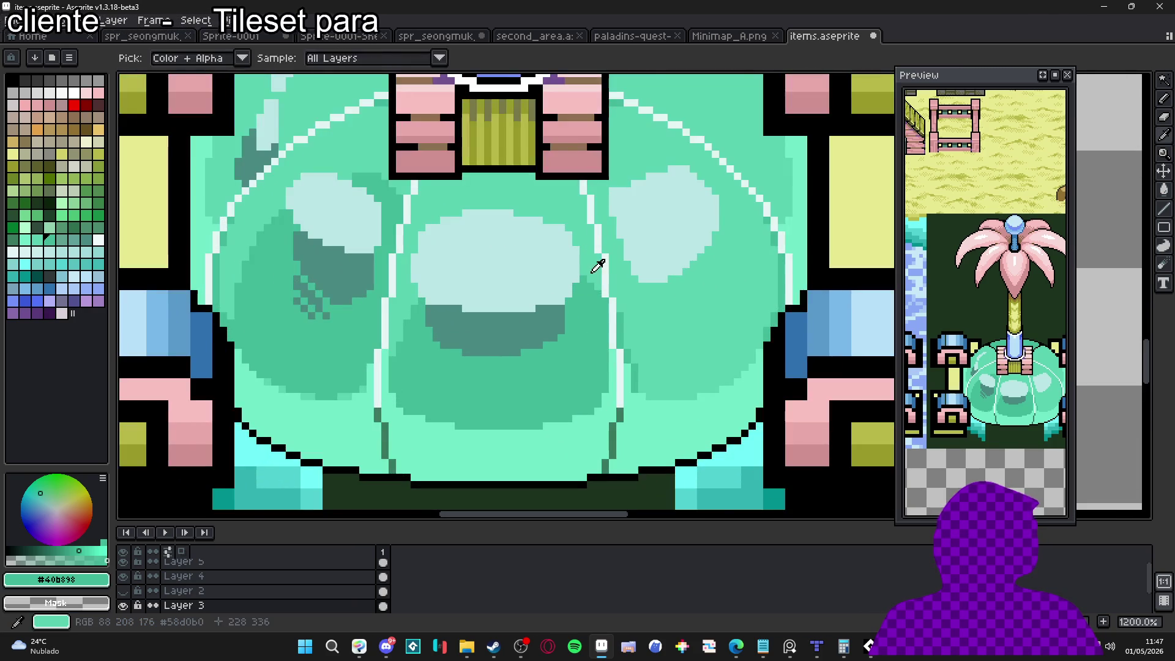
pyautogui.scroll(-4, 532, 324)
pyautogui.scroll(-2, 531, 335)
pyautogui.scroll(3, 539, 331)
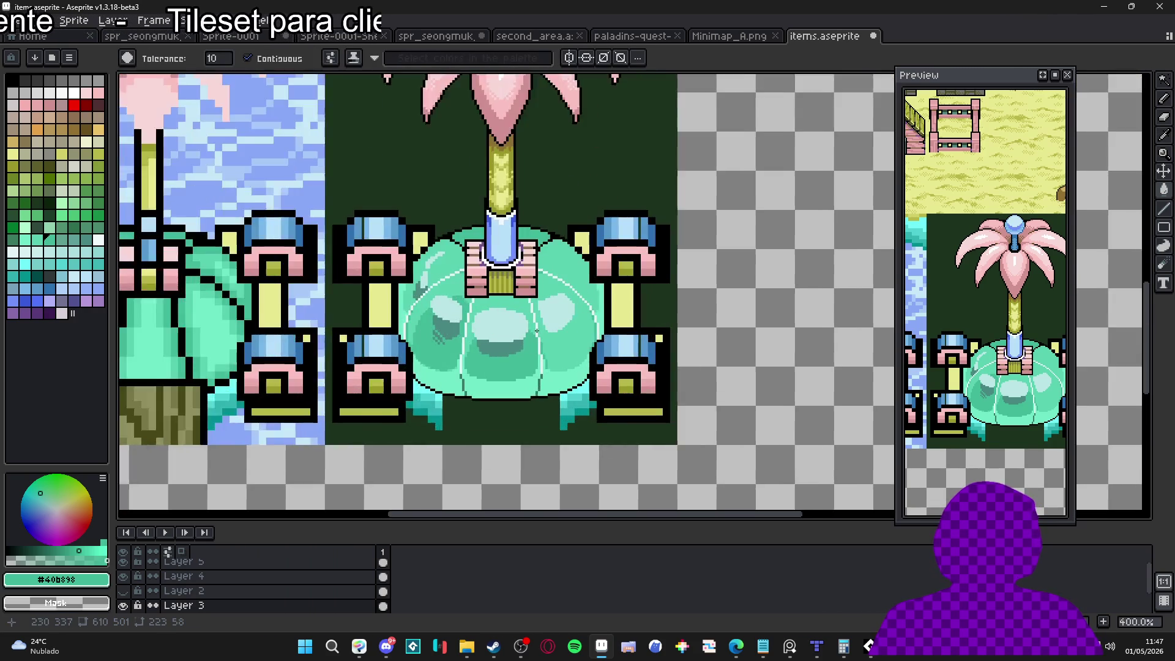
pyautogui.scroll(3, 555, 326)
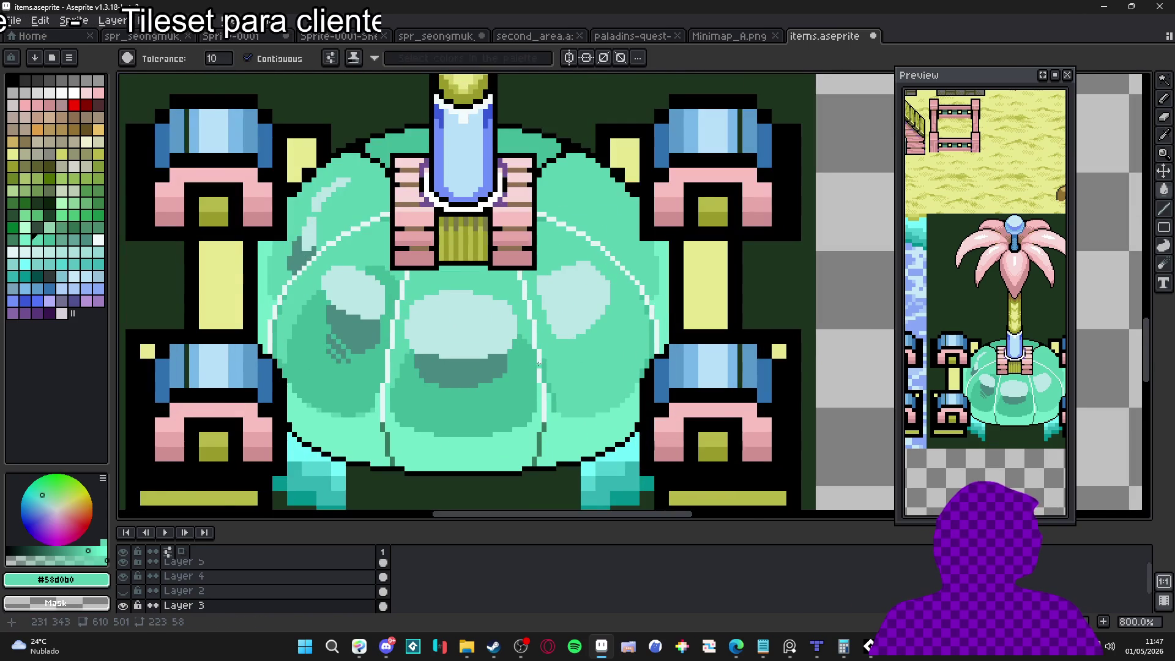
pyautogui.scroll(2, 551, 361)
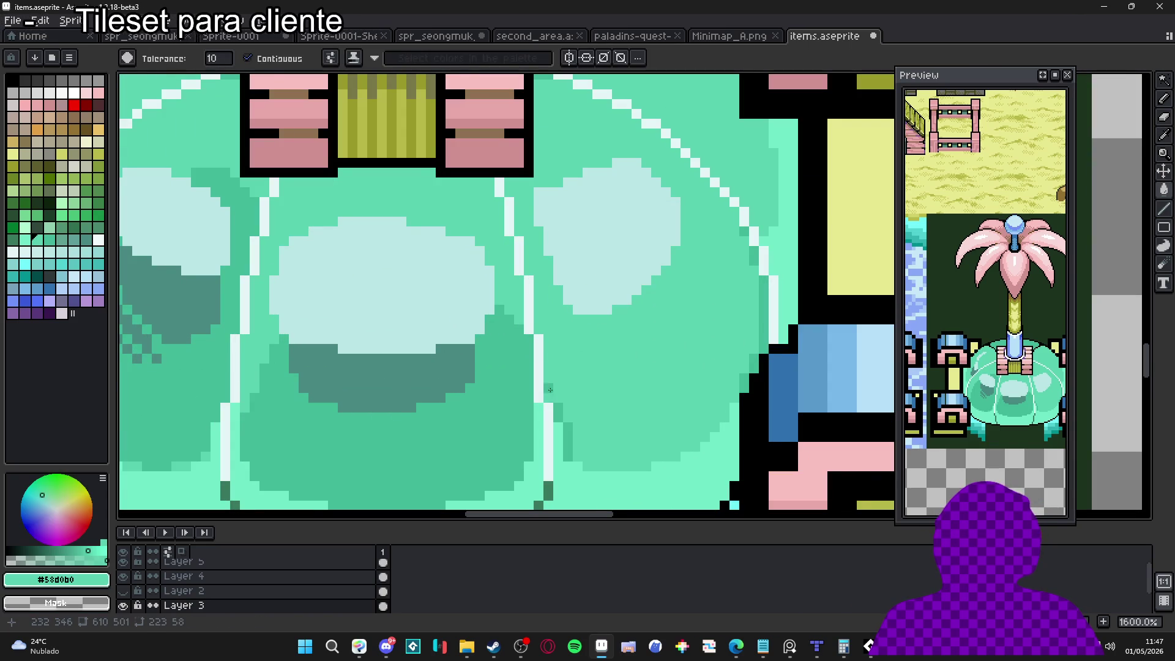
pyautogui.press('b')
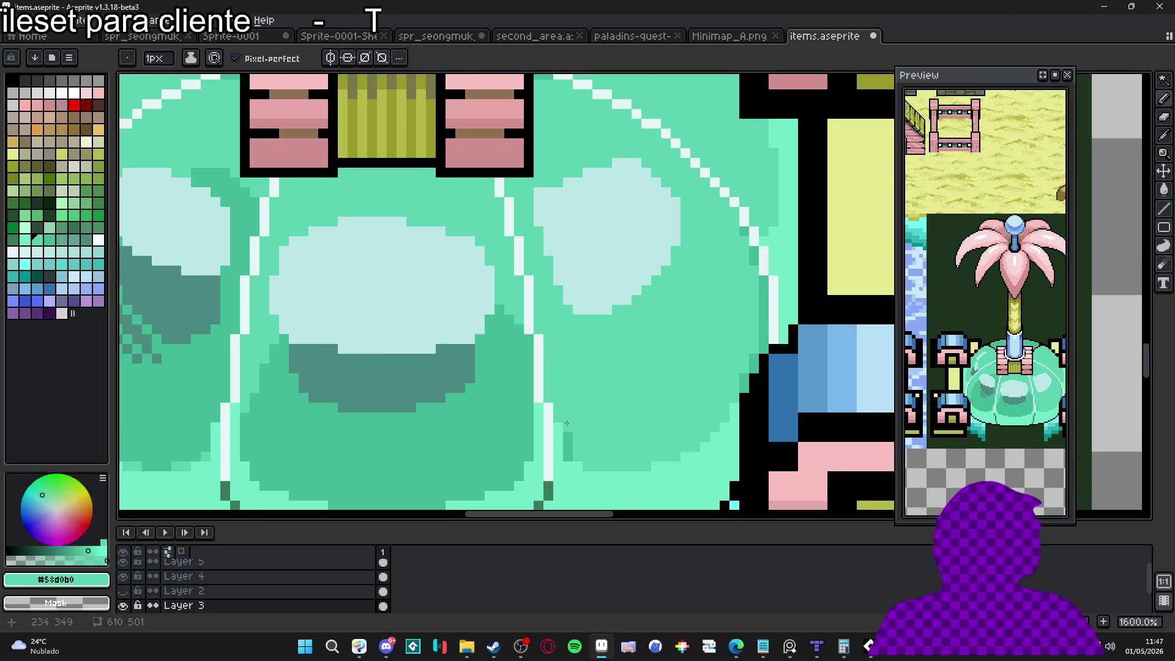
pyautogui.scroll(-4, 475, 378)
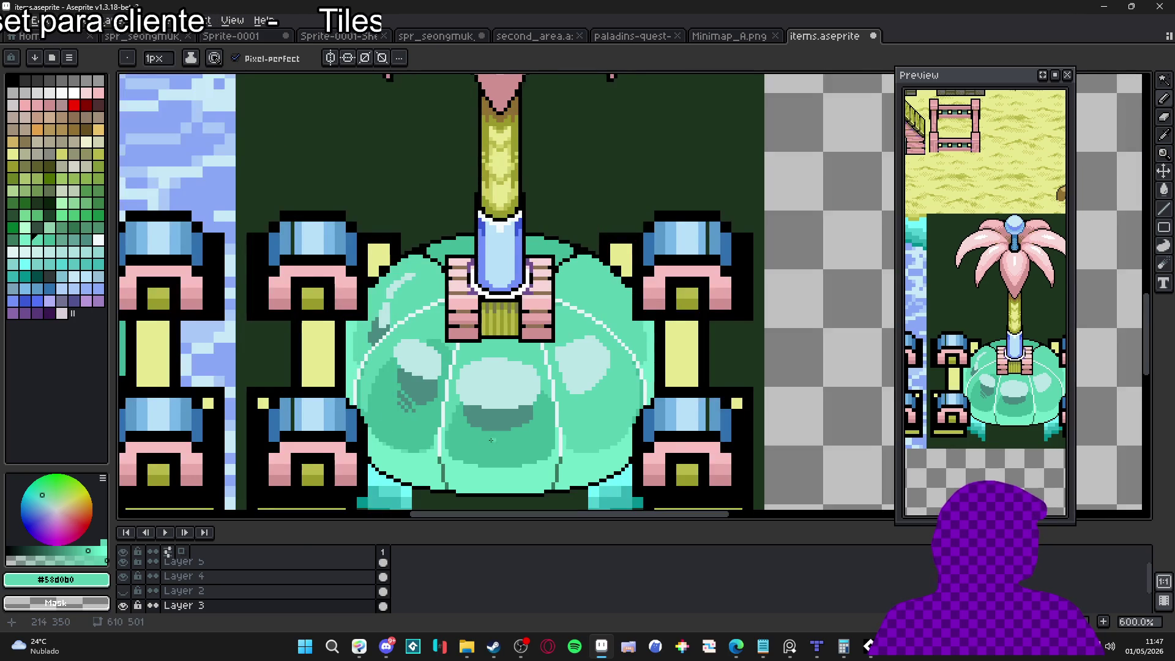
pyautogui.scroll(3, 475, 378)
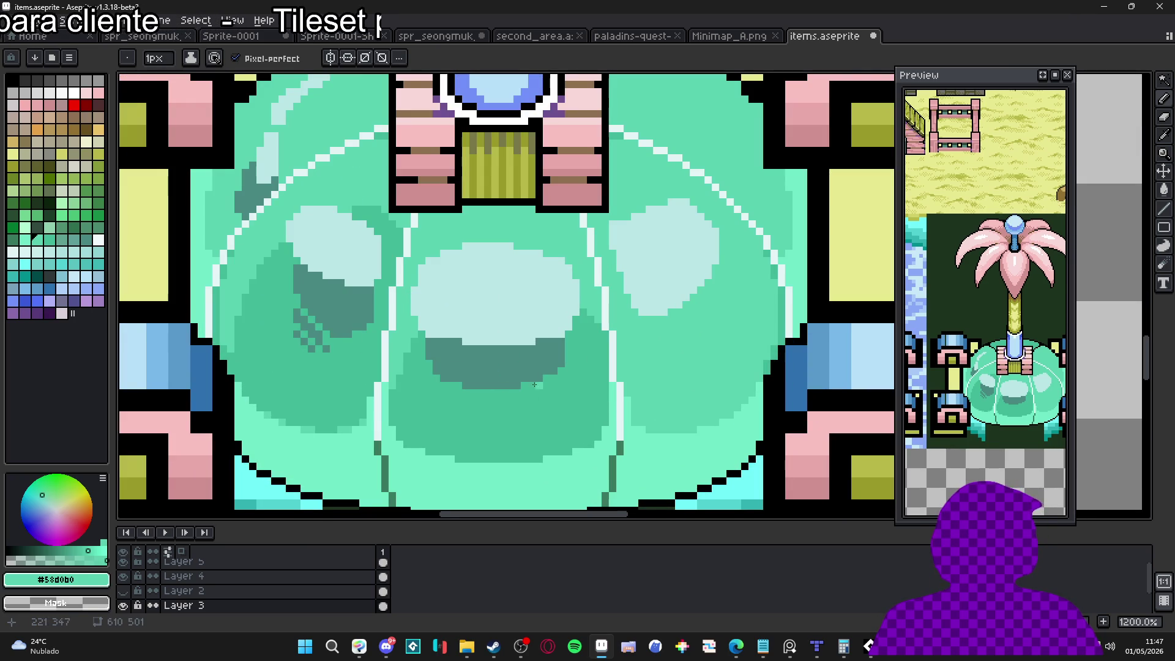
pyautogui.keyDown('alt'); pyautogui.click(550, 367); pyautogui.keyUp('alt')
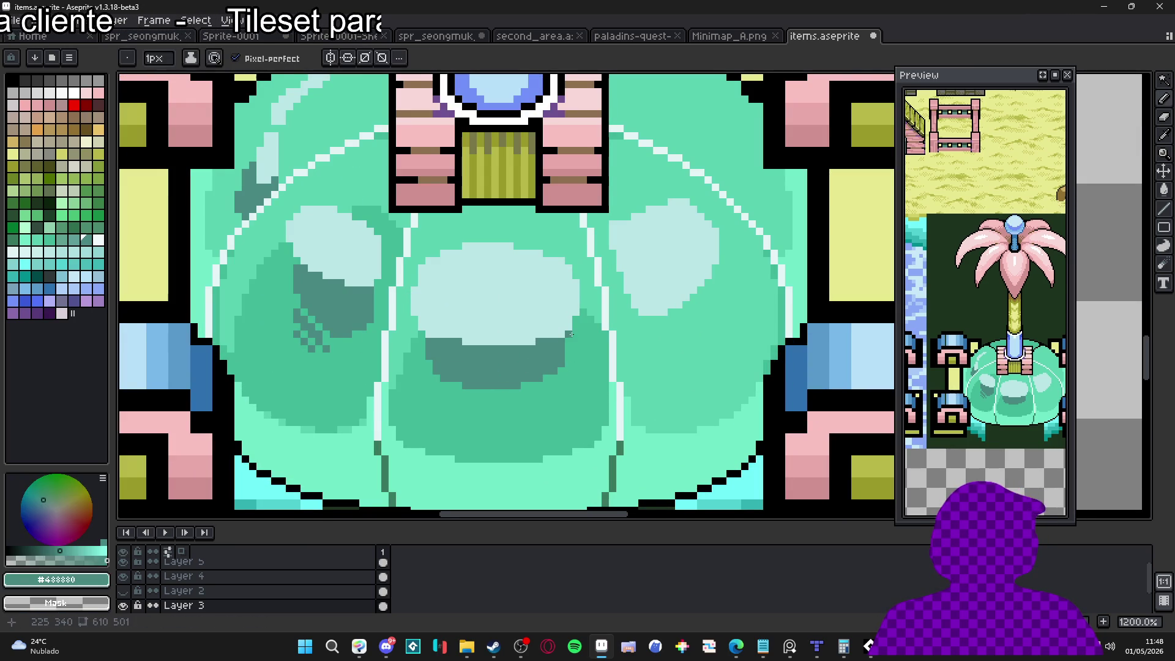
pyautogui.scroll(-3, 512, 350)
pyautogui.scroll(3, 516, 383)
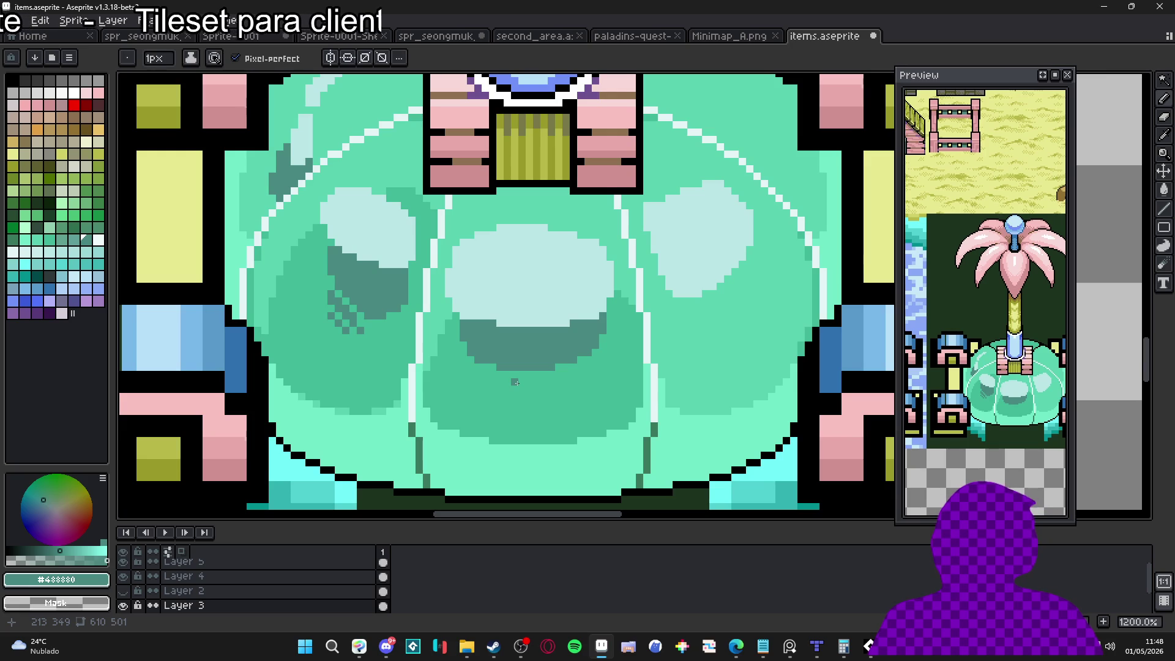
pyautogui.keyDown('alt'); pyautogui.click(607, 232); pyautogui.keyUp('alt')
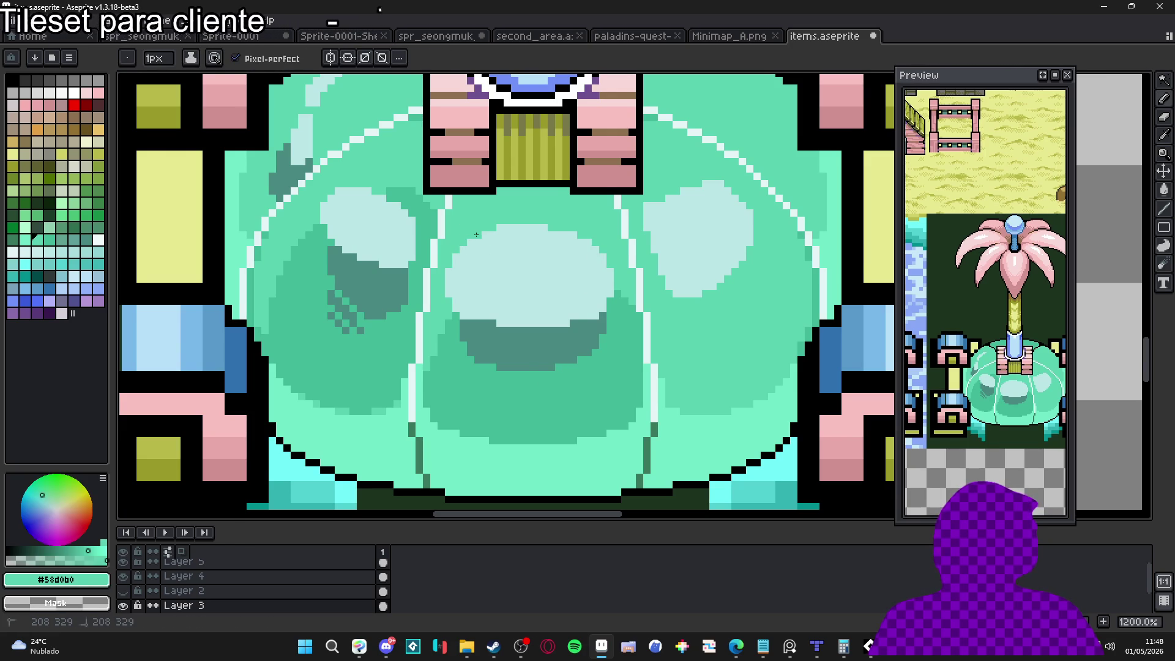
# Sample the pale highlight and dark teal, try dark pixels under the central shadow, then undo them.
pyautogui.scroll(-2, 497, 227)
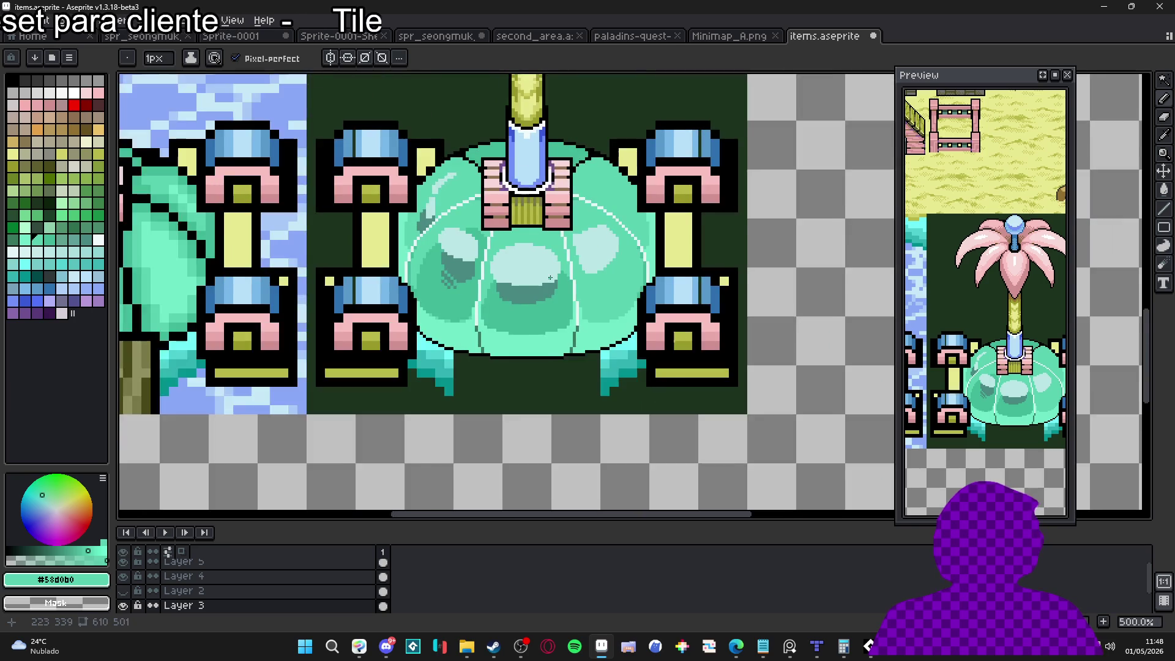
pyautogui.scroll(1, 522, 273)
pyautogui.keyDown('alt'); pyautogui.click(522, 273); pyautogui.keyUp('alt')
pyautogui.scroll(2, 485, 292)
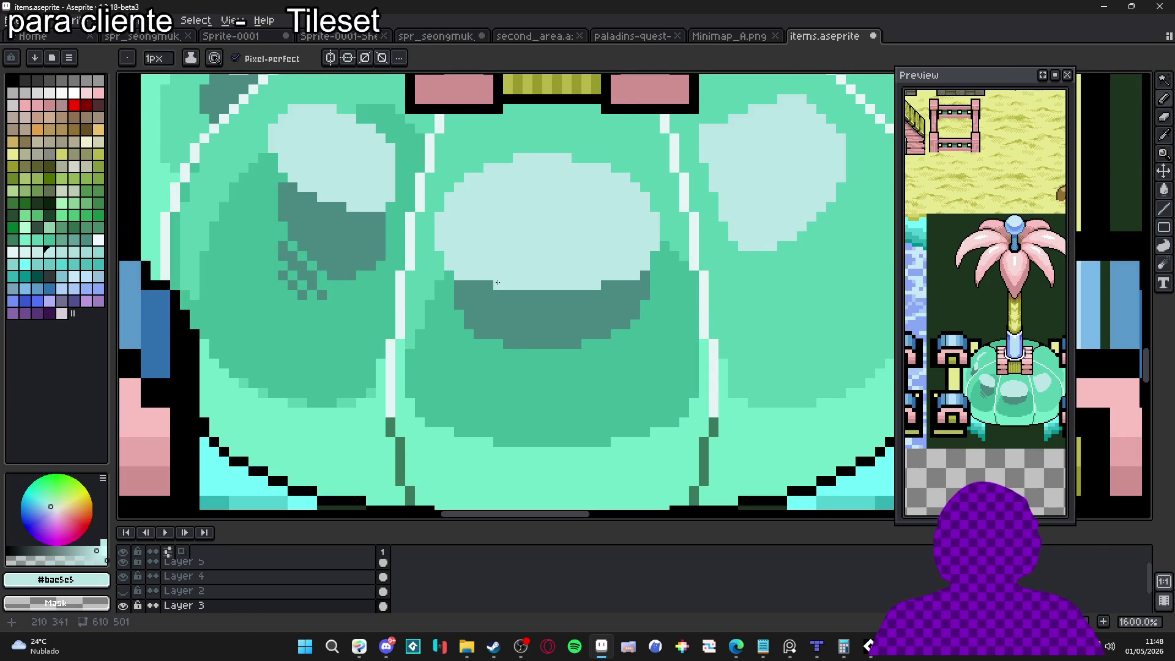
pyautogui.scroll(-2, 497, 282)
pyautogui.scroll(1, 502, 300)
pyautogui.keyDown('alt'); pyautogui.click(502, 299); pyautogui.keyUp('alt')
pyautogui.scroll(1, 504, 312)
pyautogui.click(505, 322)
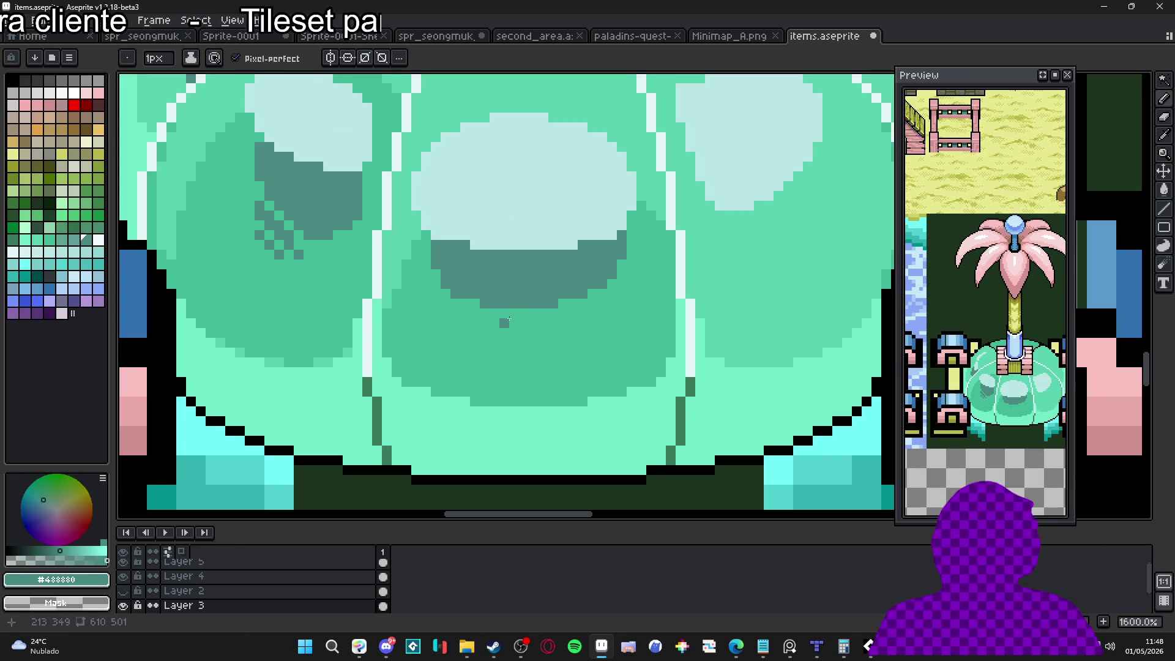
pyautogui.click(513, 322)
pyautogui.hotkey('ctrl', 'z')
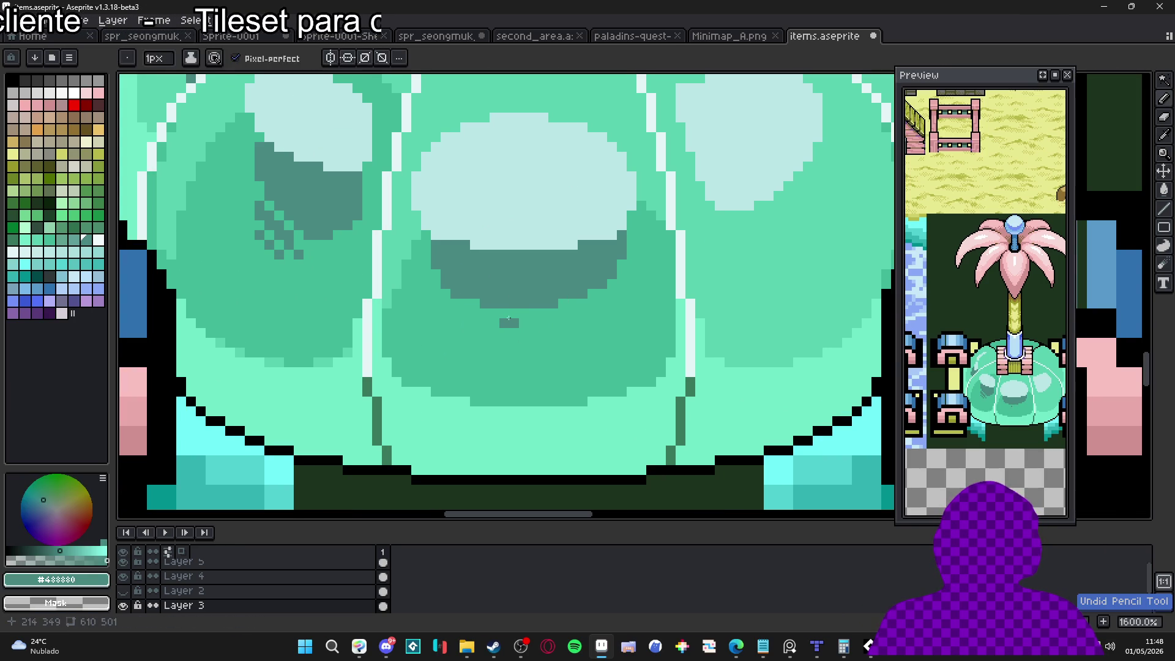
pyautogui.hotkey('ctrl', 'z')
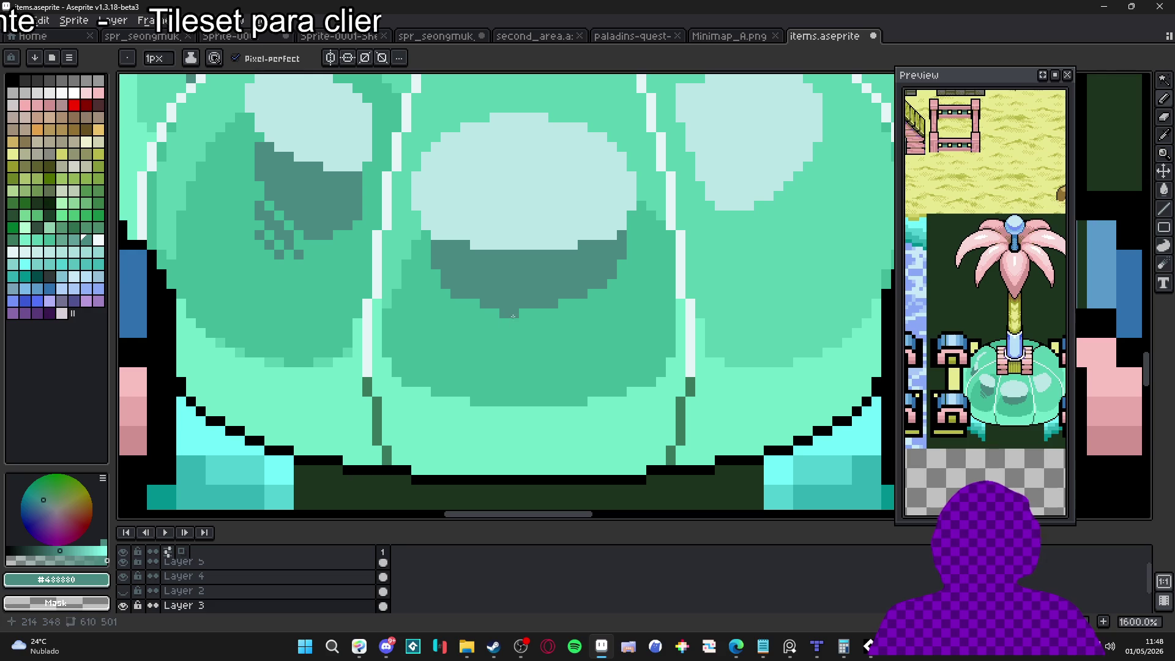
# With the mid green, even out the central shadow's bottom edge by lightening protruding pixels and filling gaps.
pyautogui.keyDown('alt'); pyautogui.click(543, 314); pyautogui.keyUp('alt')
pyautogui.keyDown('alt'); pyautogui.click(547, 299); pyautogui.keyUp('alt')
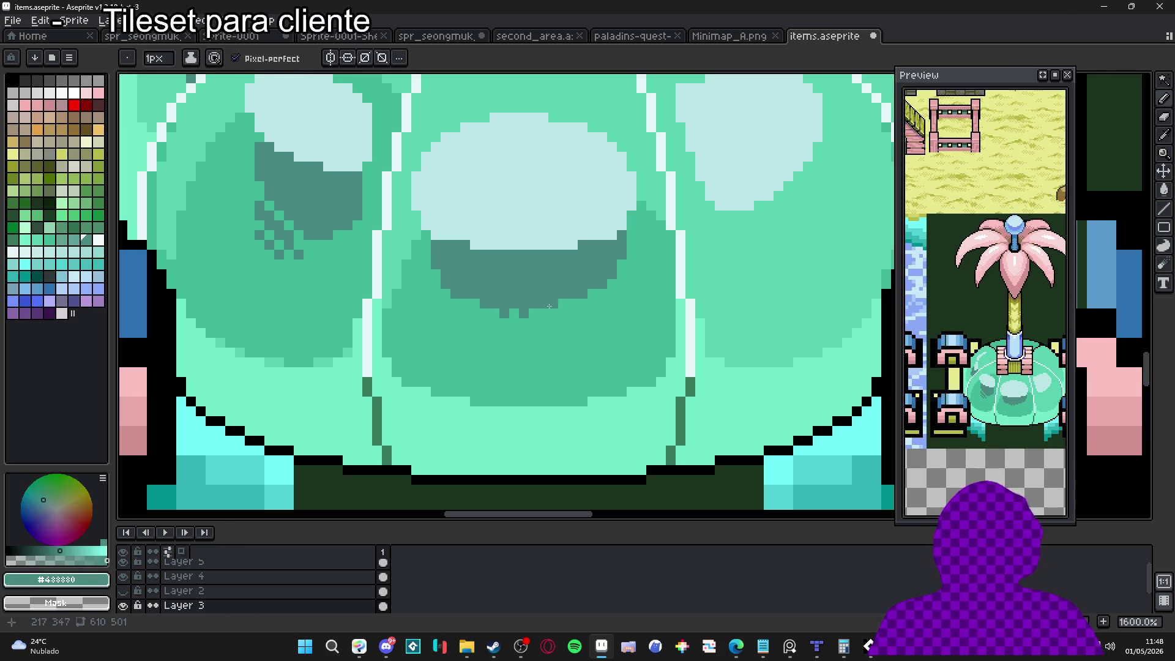
pyautogui.click(538, 304)
pyautogui.keyDown('alt'); pyautogui.click(524, 323); pyautogui.keyUp('alt')
pyautogui.moveTo(524, 313); pyautogui.dragTo(504, 313)
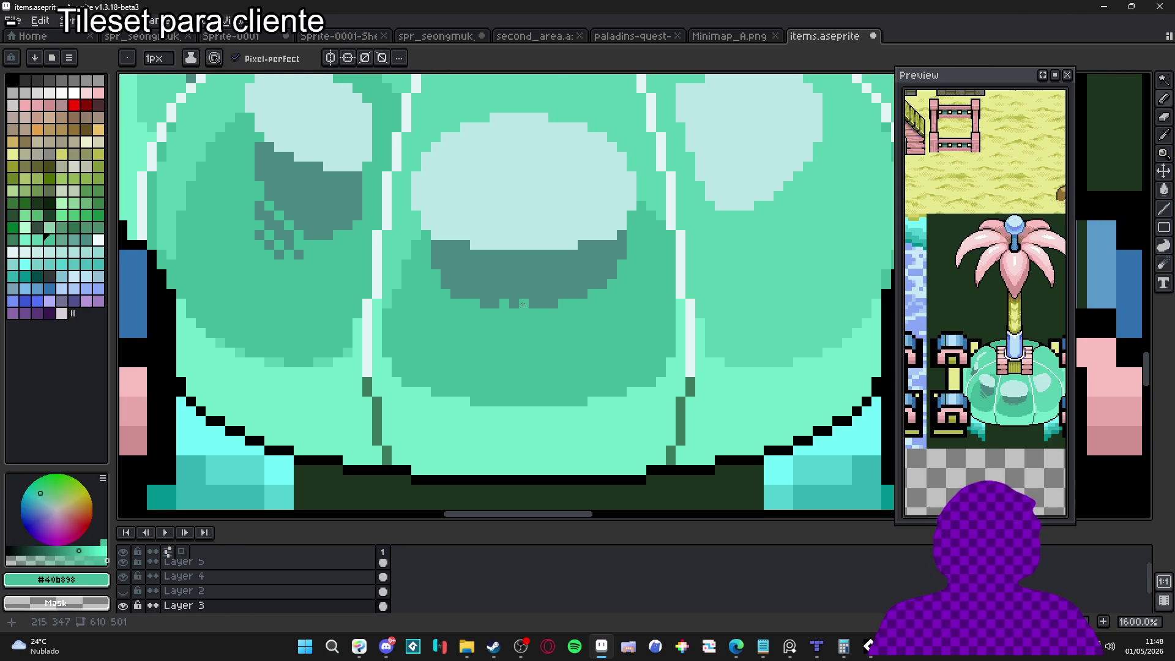
pyautogui.scroll(-4, 522, 303)
pyautogui.scroll(-1, 544, 355)
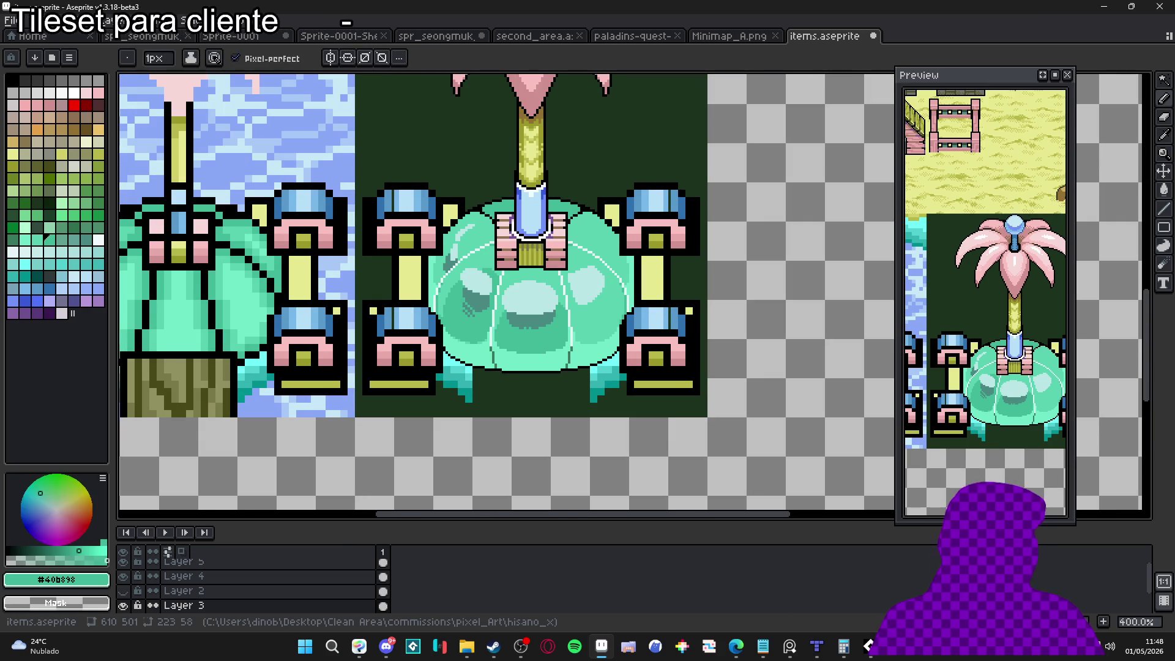
pyautogui.hotkey('alt', 'Tab')
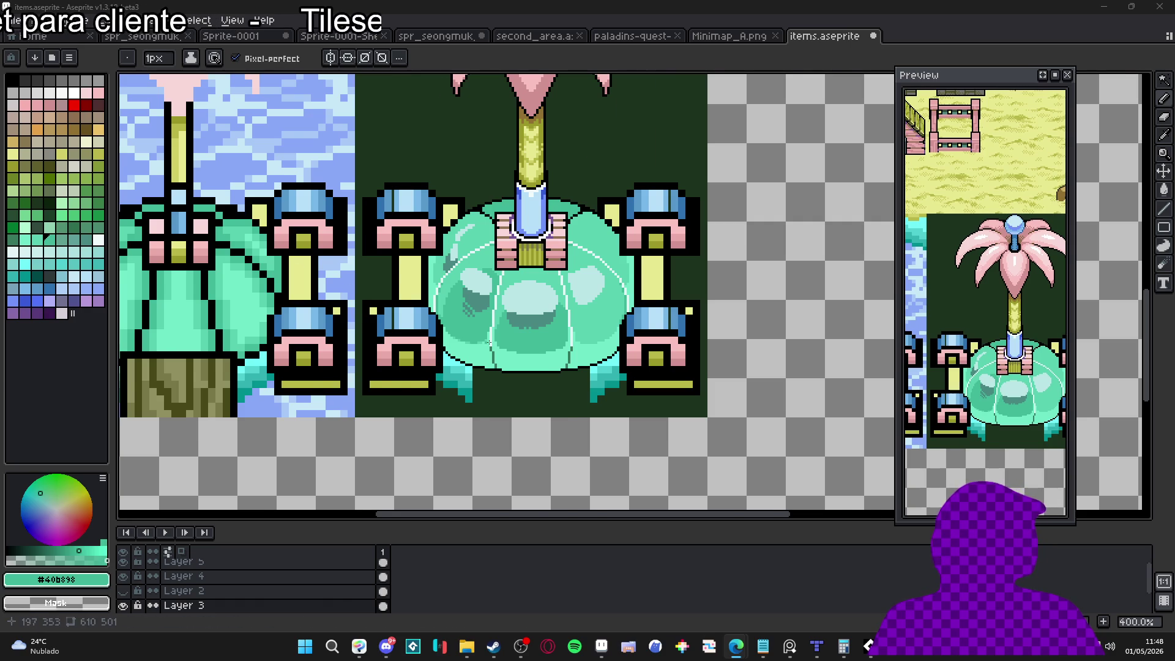
# Paint a short vertical light-green stroke on the basin.
pyautogui.scroll(-1, 488, 341)
pyautogui.scroll(2, 523, 352)
pyautogui.scroll(-1, 526, 348)
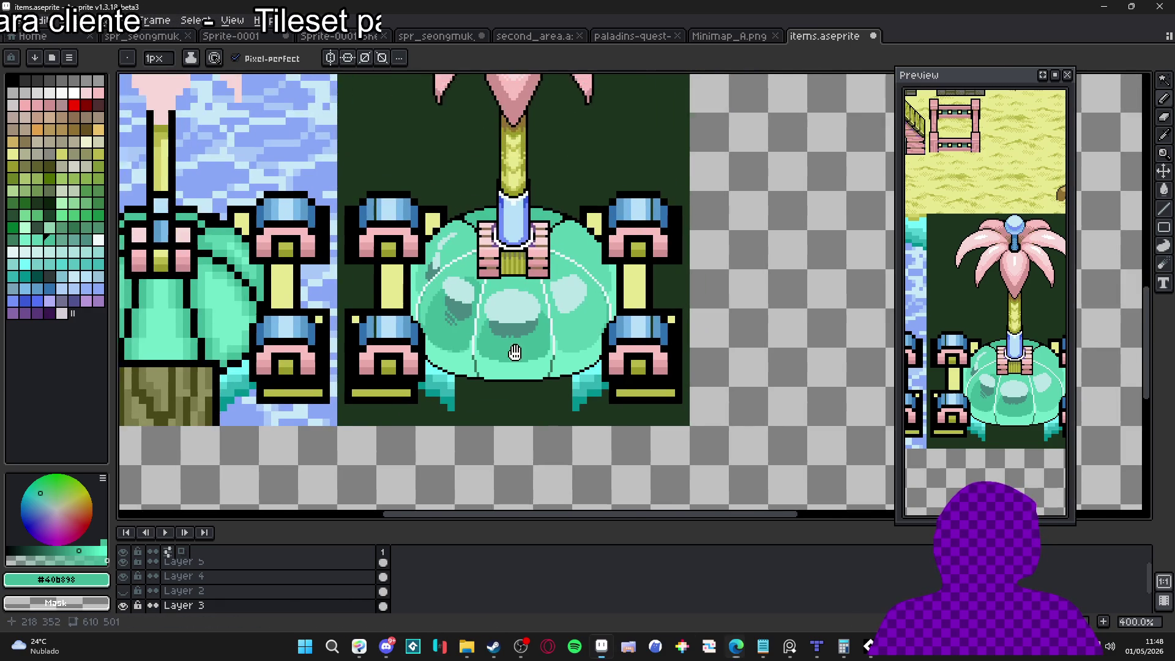
pyautogui.scroll(4, 533, 334)
pyautogui.keyDown('alt'); pyautogui.click(543, 317); pyautogui.keyUp('alt')
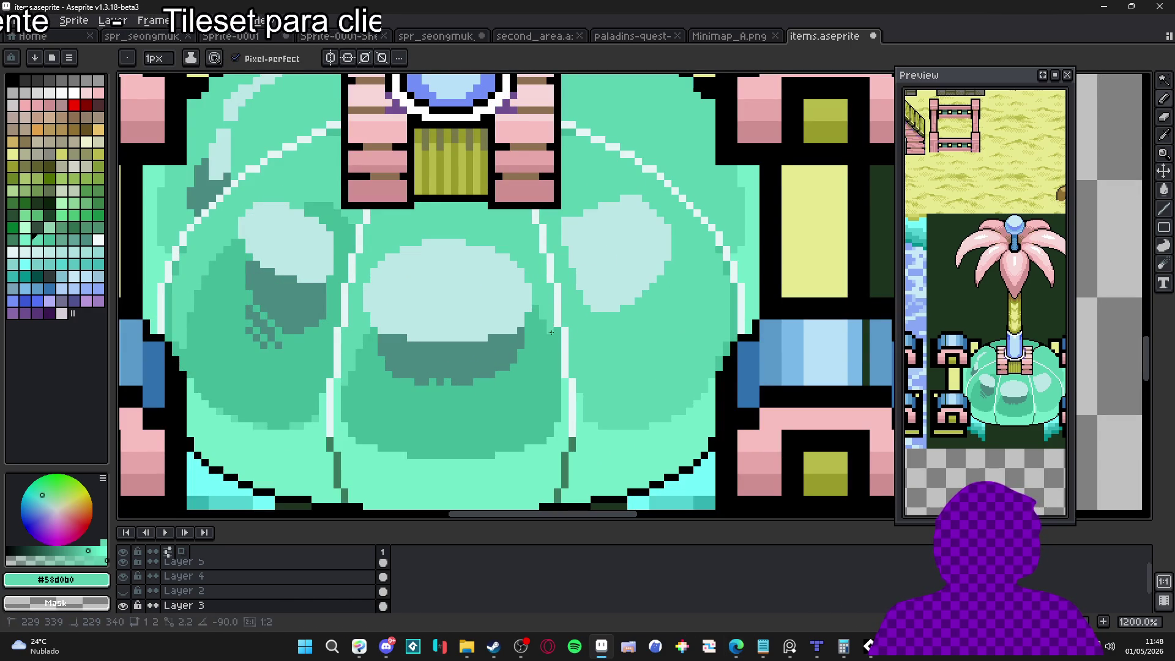
pyautogui.moveTo(553, 334); pyautogui.dragTo(557, 421)
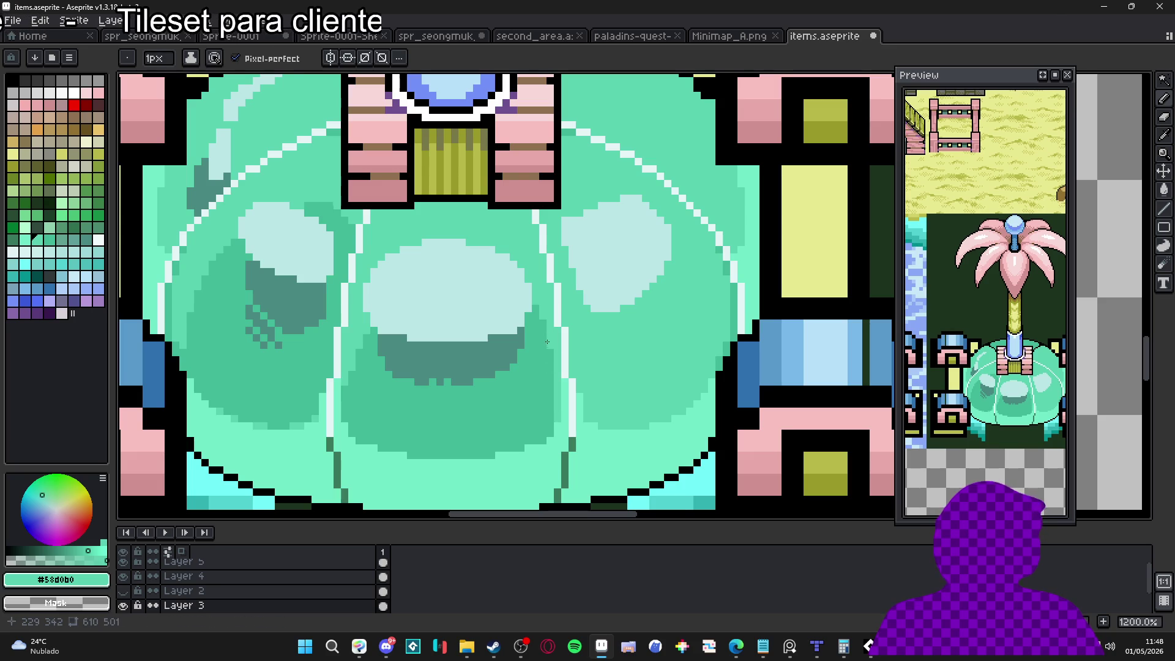
# Extend the darker green band along its bottom row on both the left and right sides.
pyautogui.scroll(-4, 534, 309)
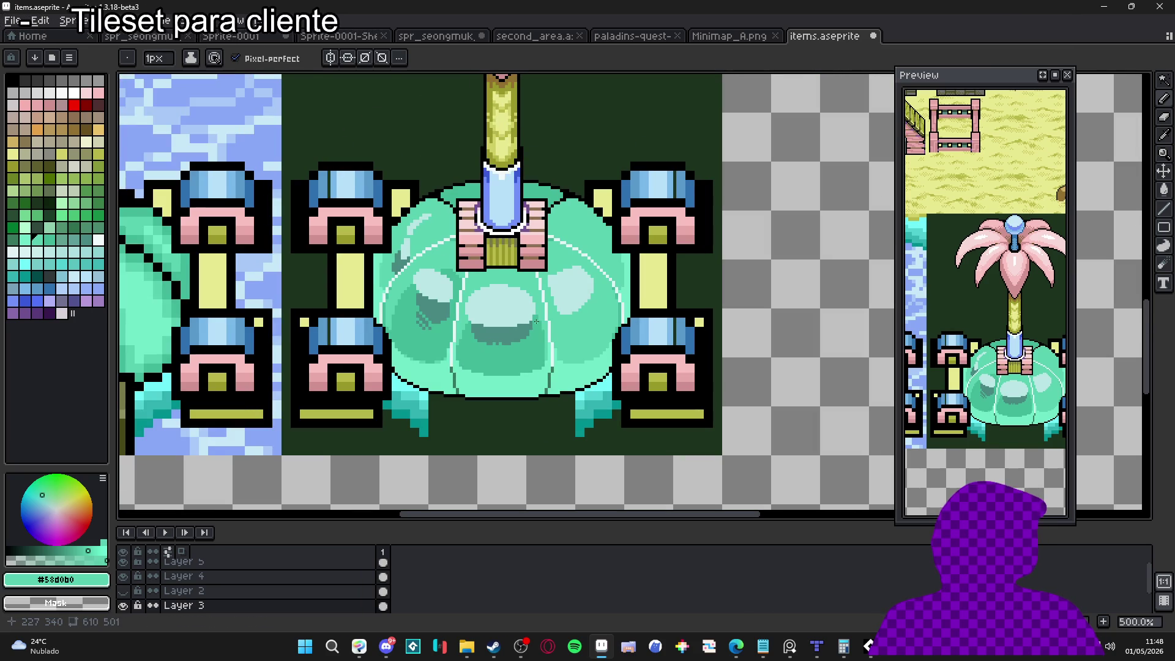
pyautogui.scroll(5, 478, 360)
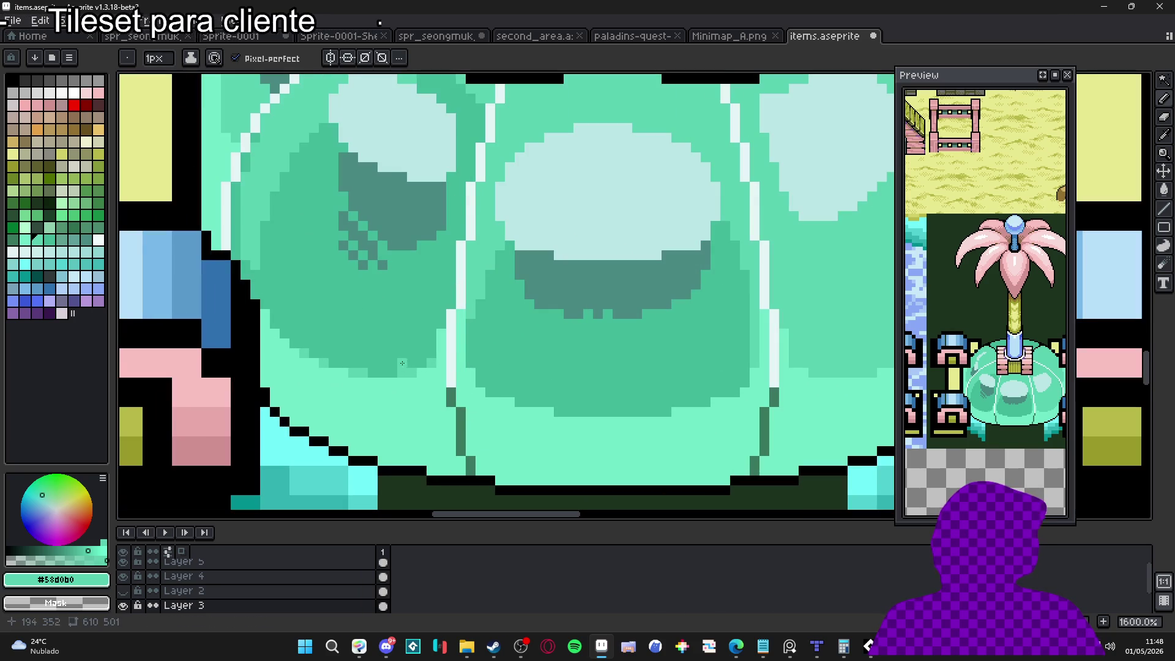
pyautogui.click(673, 411)
pyautogui.click(549, 411)
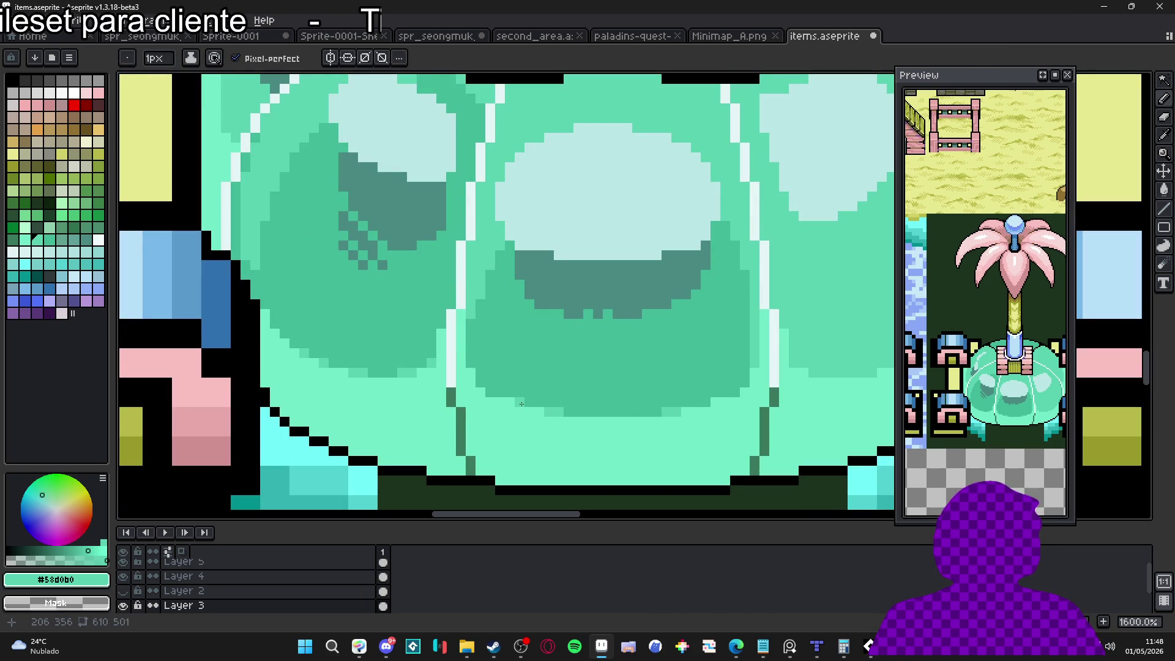
pyautogui.click(714, 402)
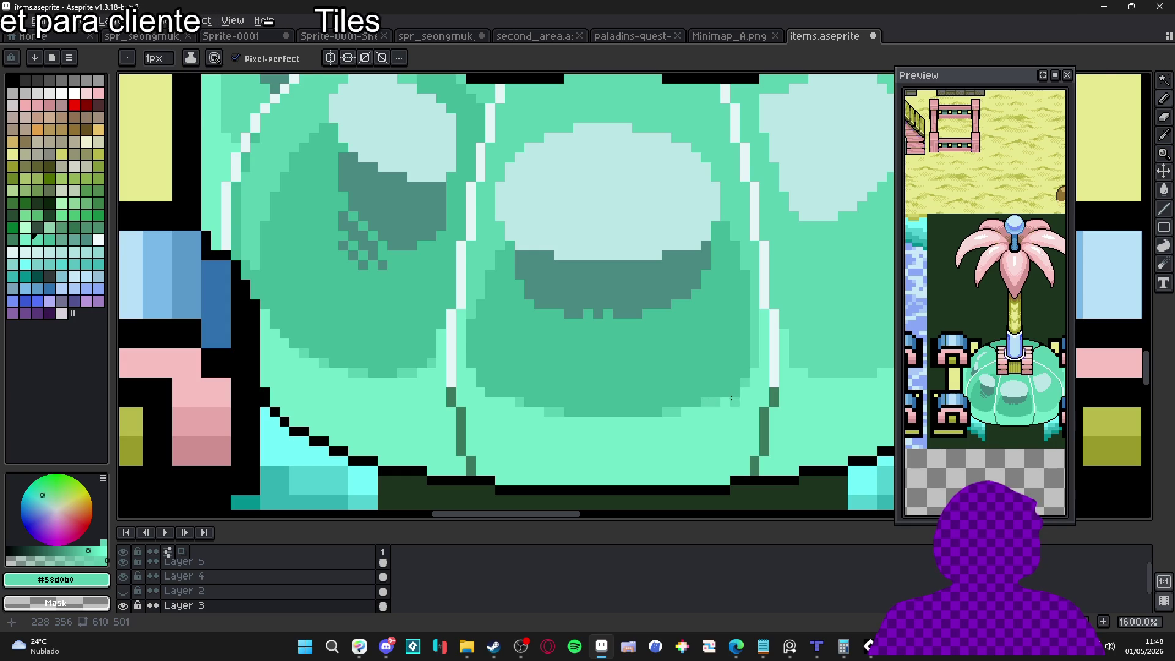
pyautogui.click(507, 407)
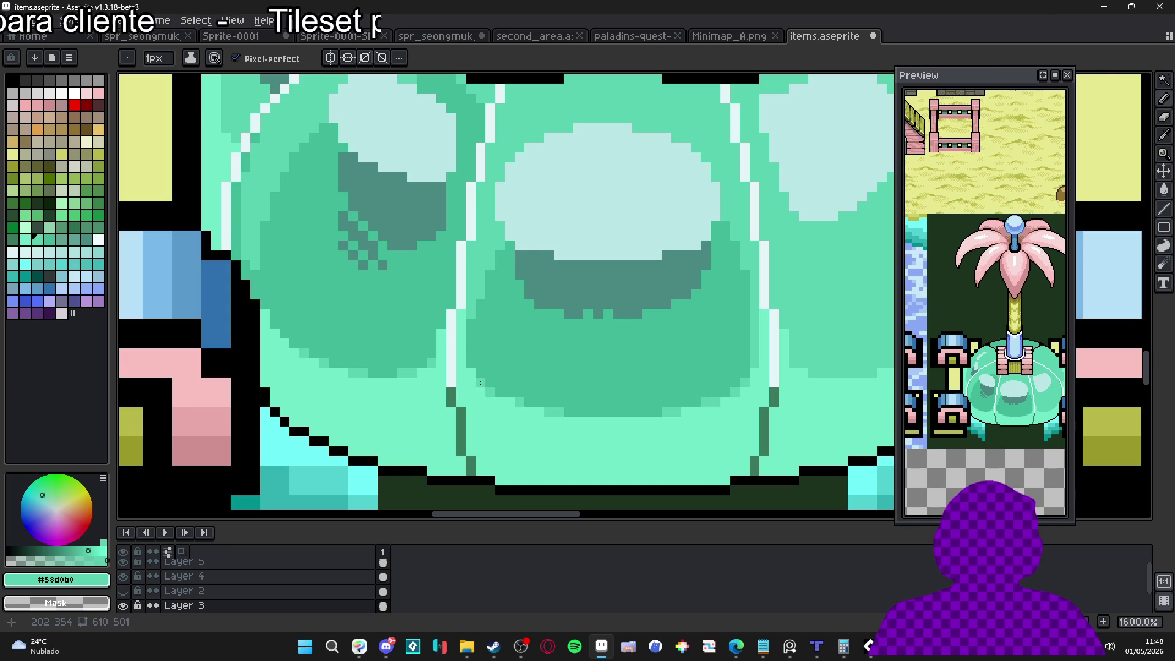
pyautogui.scroll(-5, 473, 357)
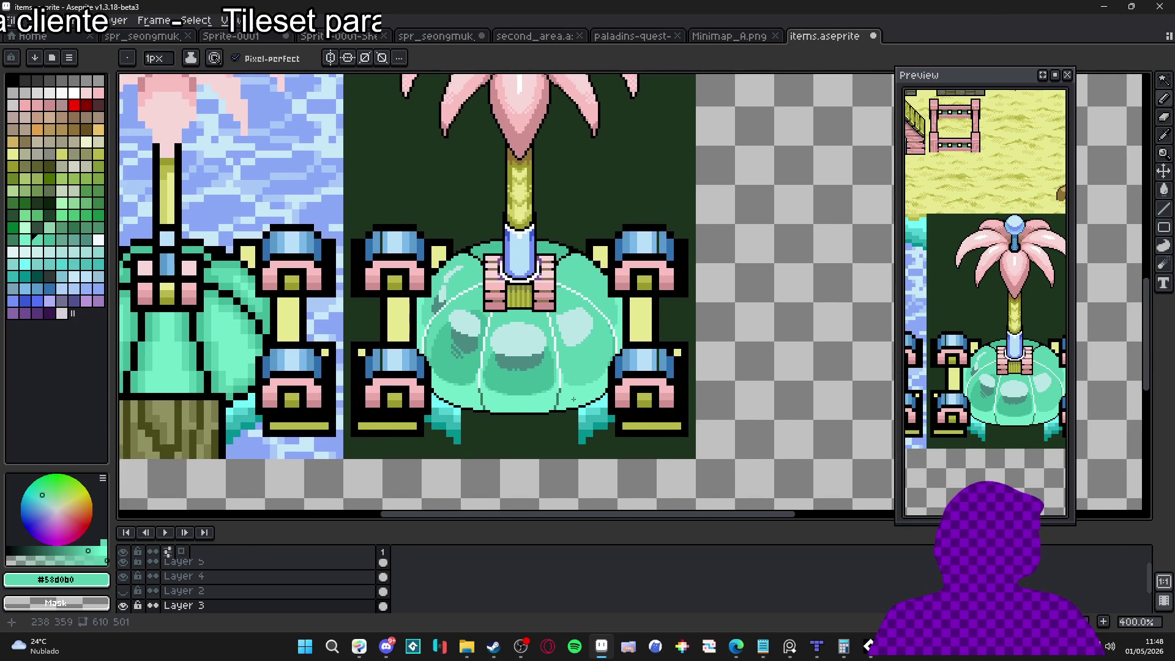
pyautogui.scroll(-2, 557, 382)
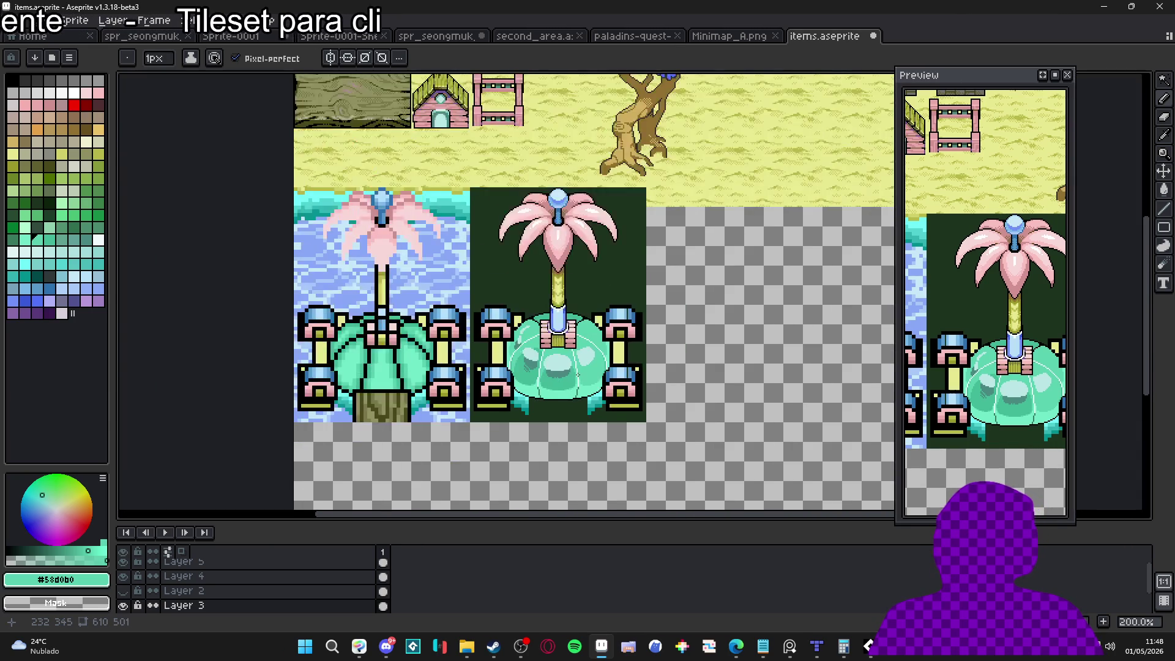
pyautogui.scroll(1, 575, 376)
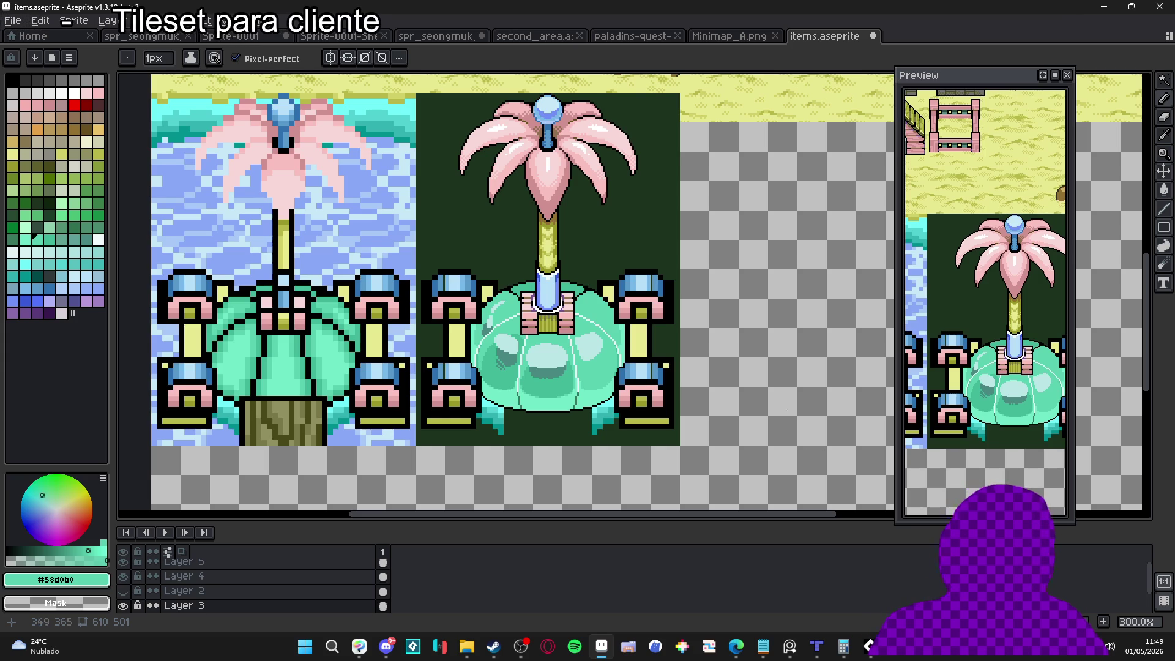
pyautogui.scroll(7, 536, 400)
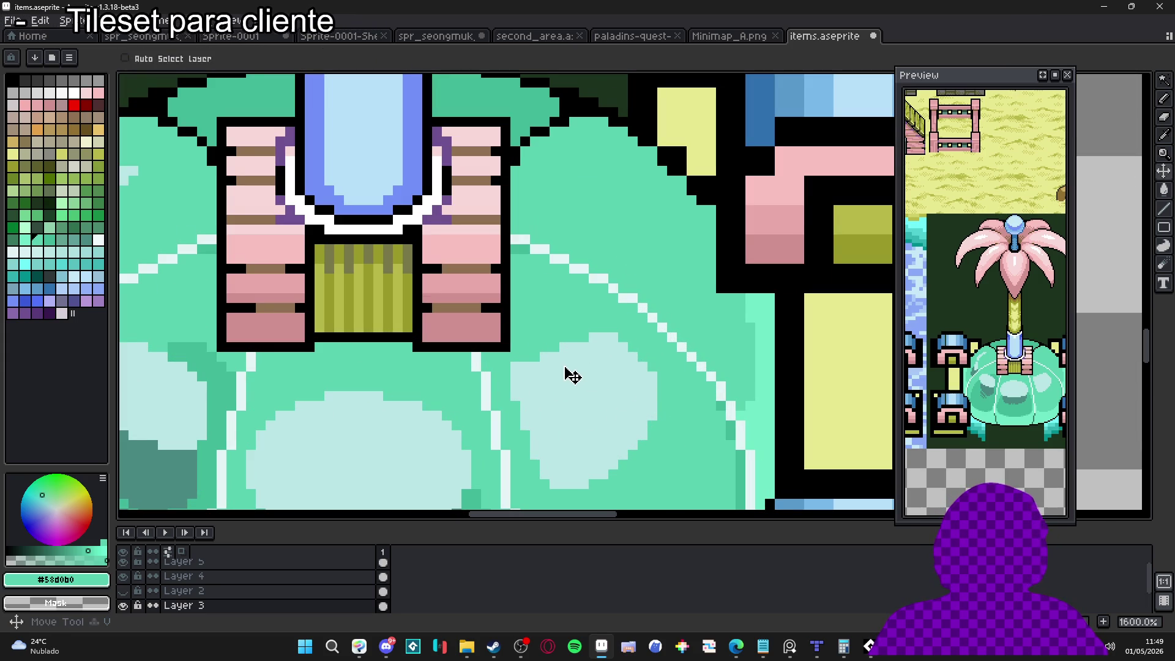
# Trim the edges of the pale highlight back to teal.
pyautogui.keyDown('alt'); pyautogui.click(537, 378); pyautogui.keyUp('alt')
pyautogui.keyDown('alt'); pyautogui.click(507, 359); pyautogui.keyUp('alt')
pyautogui.moveTo(516, 367); pyautogui.dragTo(515, 399)
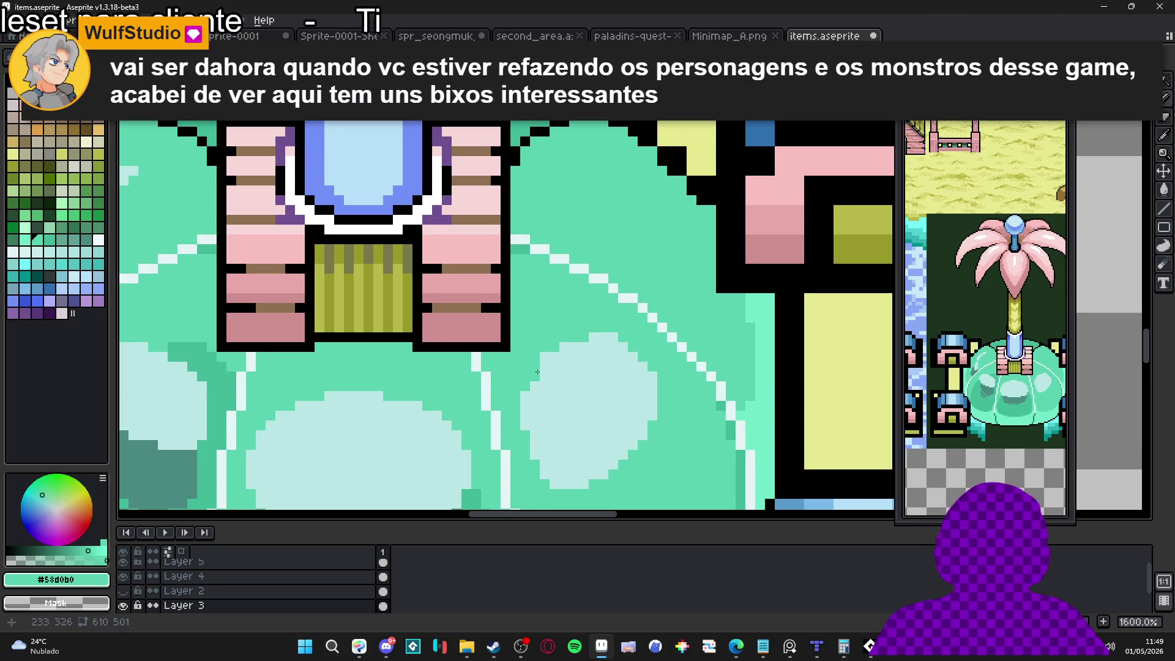
pyautogui.moveTo(534, 386); pyautogui.dragTo(531, 396)
# Paint a new pale #bae5e5 highlight blob on the dome and extend its top-left edge.
pyautogui.keyDown('alt'); pyautogui.click(531, 398); pyautogui.keyUp('alt')
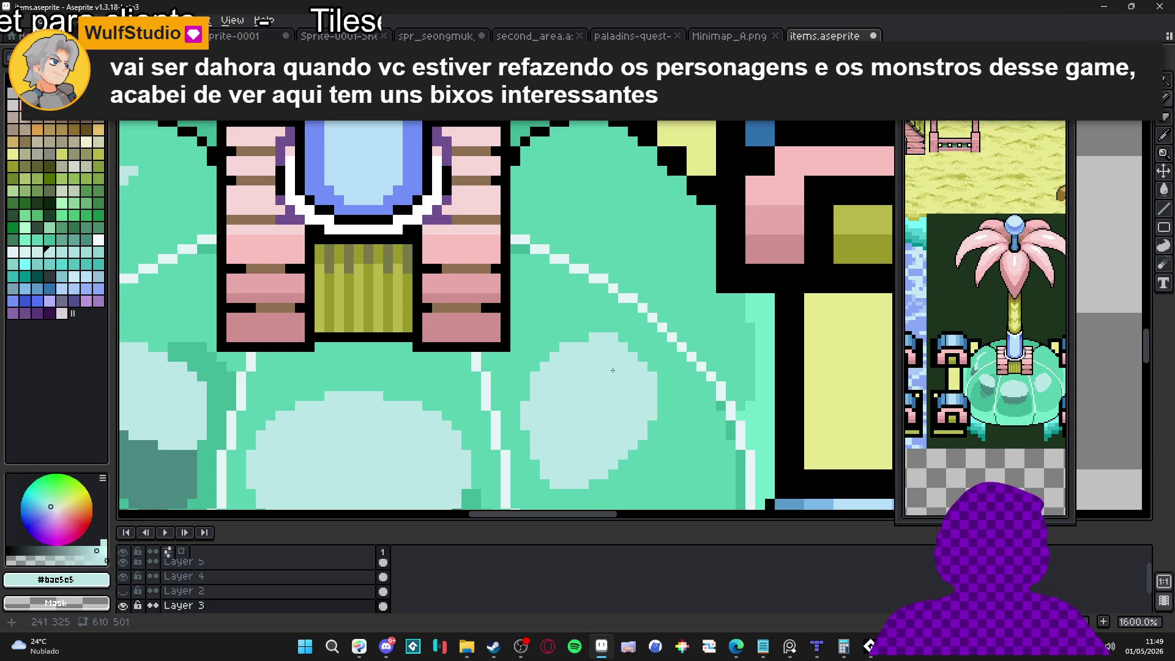
pyautogui.scroll(-2, 550, 367)
pyautogui.scroll(2, 611, 336)
pyautogui.click(635, 328)
pyautogui.moveTo(636, 328)
pyautogui.mouseDown()
pyautogui.moveTo(602, 251)
pyautogui.moveTo(613, 318)
pyautogui.mouseUp()
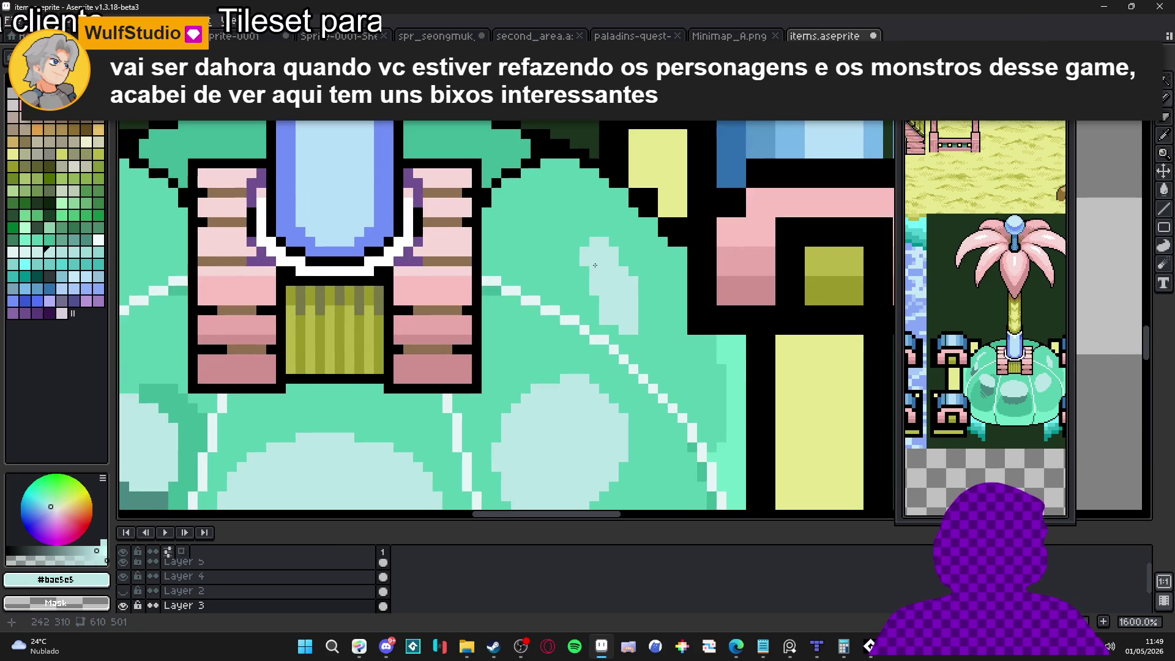
pyautogui.moveTo(575, 244); pyautogui.dragTo(586, 252)
# Tidy the blob's bottom row in mint and extend the pale highlight up and left.
pyautogui.click(583, 281)
pyautogui.keyDown('alt'); pyautogui.click(648, 306); pyautogui.keyUp('alt')
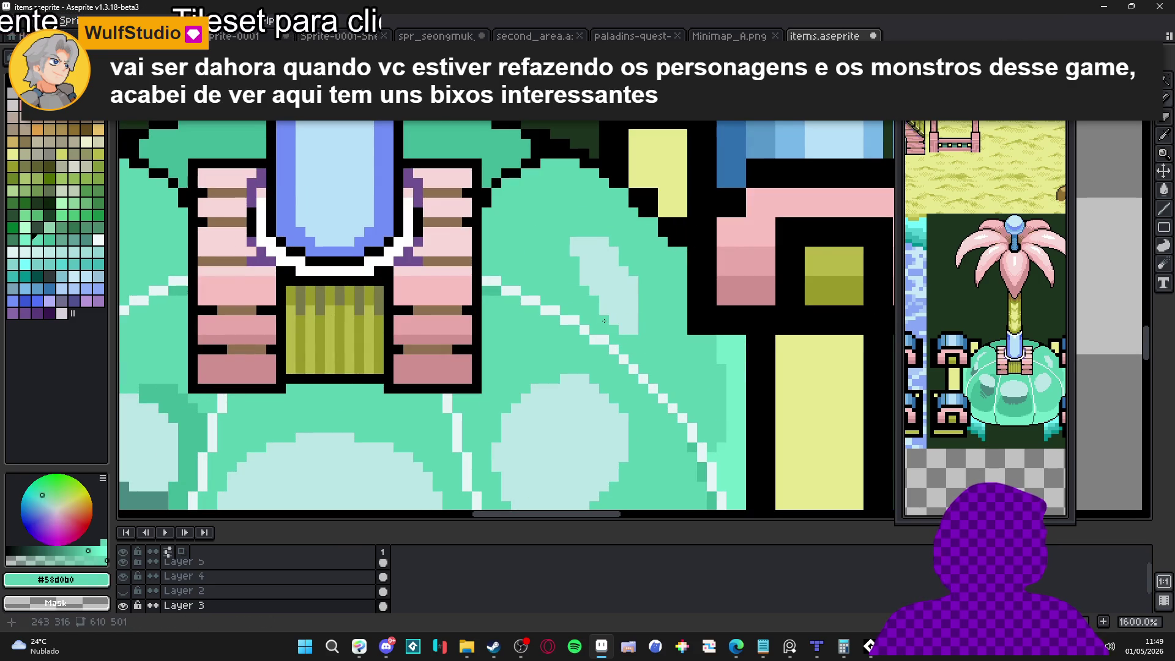
pyautogui.moveTo(624, 330); pyautogui.dragTo(638, 329)
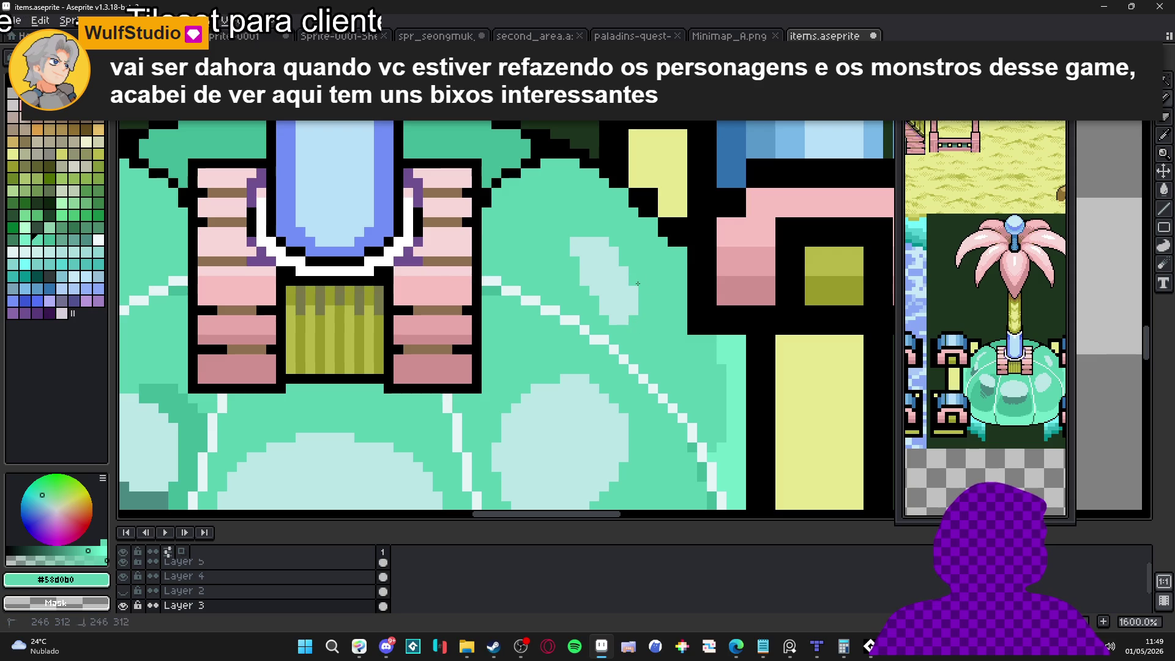
pyautogui.keyDown('alt'); pyautogui.click(600, 258); pyautogui.keyUp('alt')
pyautogui.moveTo(555, 221); pyautogui.dragTo(545, 212)
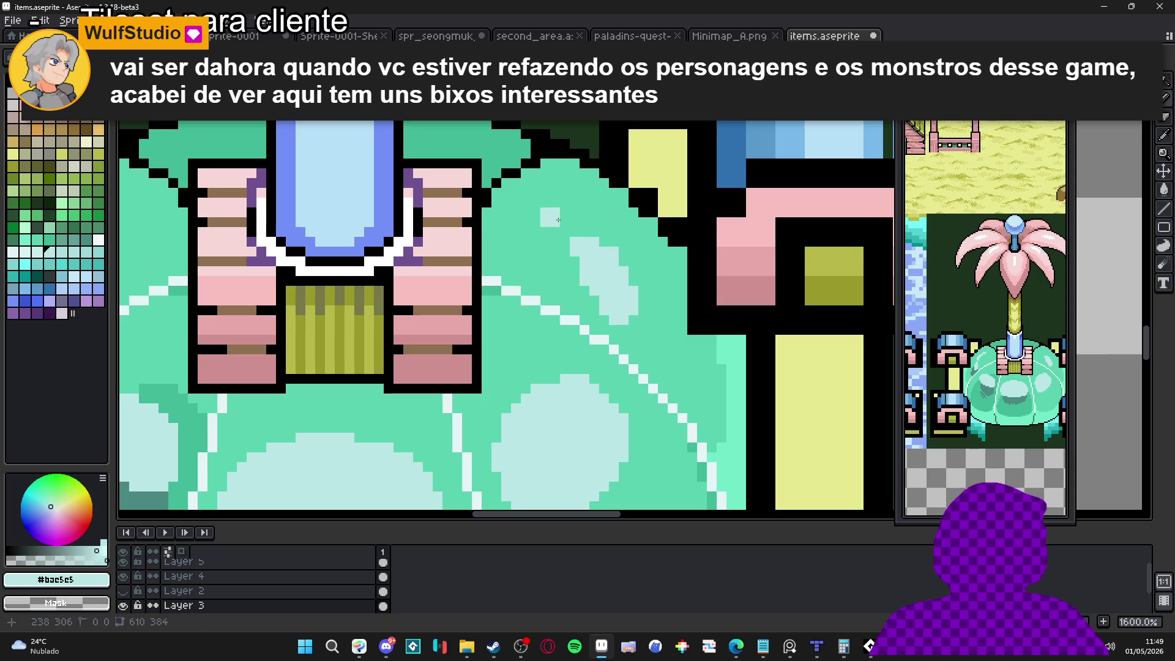
pyautogui.click(542, 202)
# Draw dark teal #488880 shadow strokes across the dome along the right bubble's upper edge.
pyautogui.scroll(-5, 550, 244)
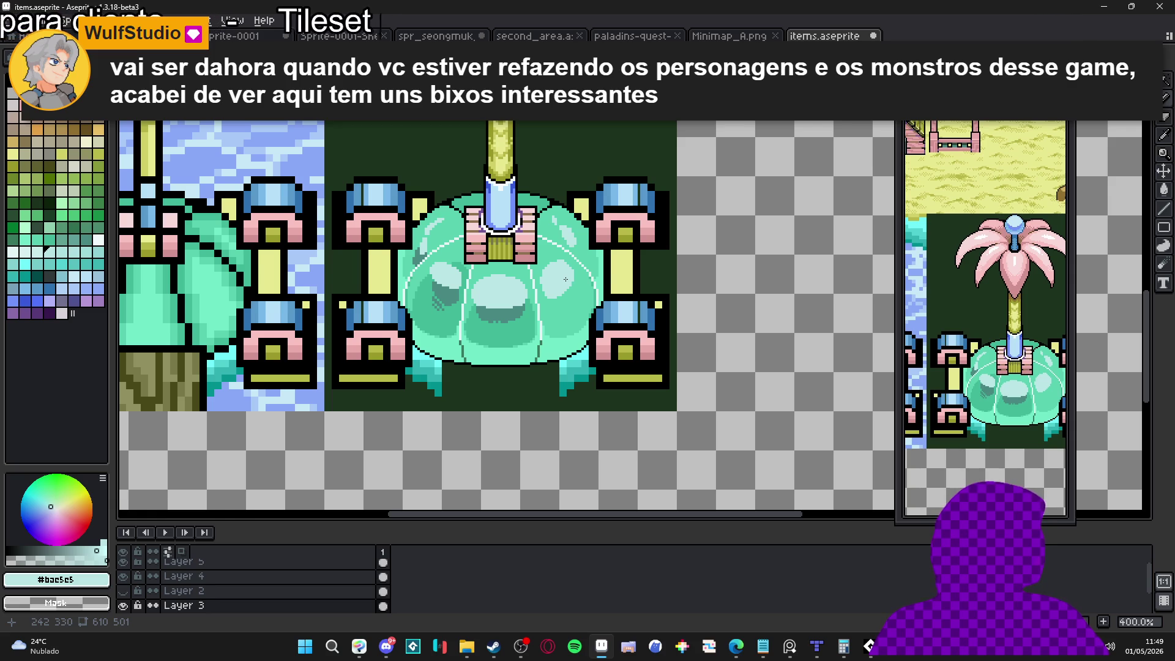
pyautogui.scroll(-1, 565, 279)
pyautogui.scroll(-1, 531, 297)
pyautogui.scroll(7, 514, 312)
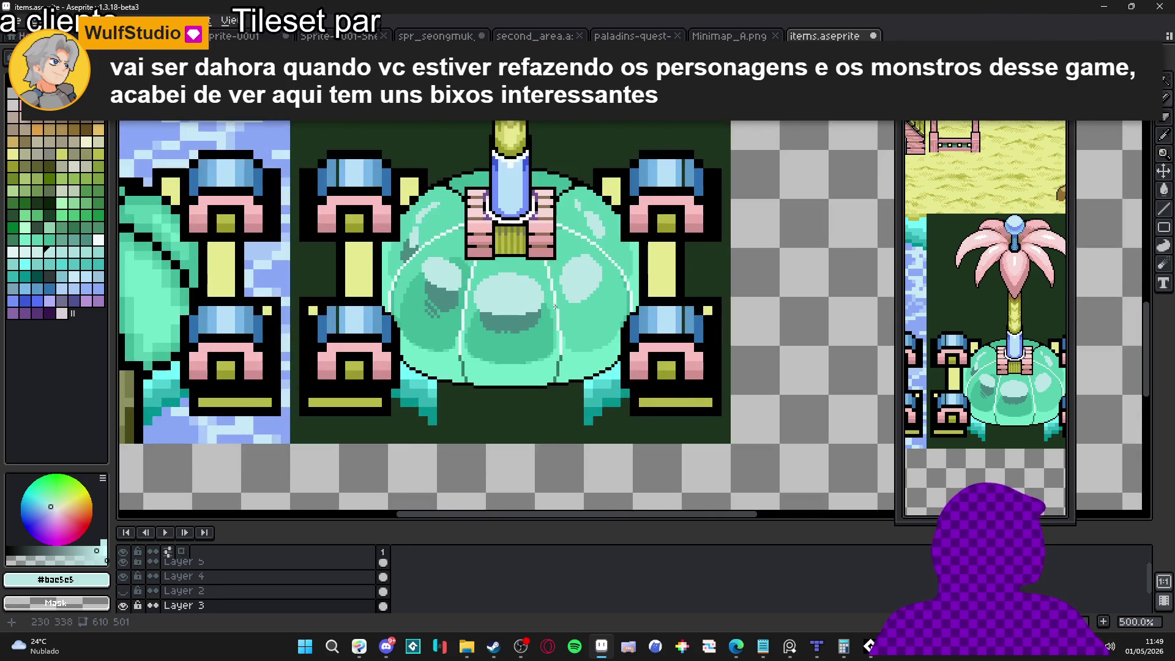
pyautogui.keyDown('alt'); pyautogui.click(493, 329); pyautogui.keyUp('alt')
pyautogui.scroll(-4, 493, 331)
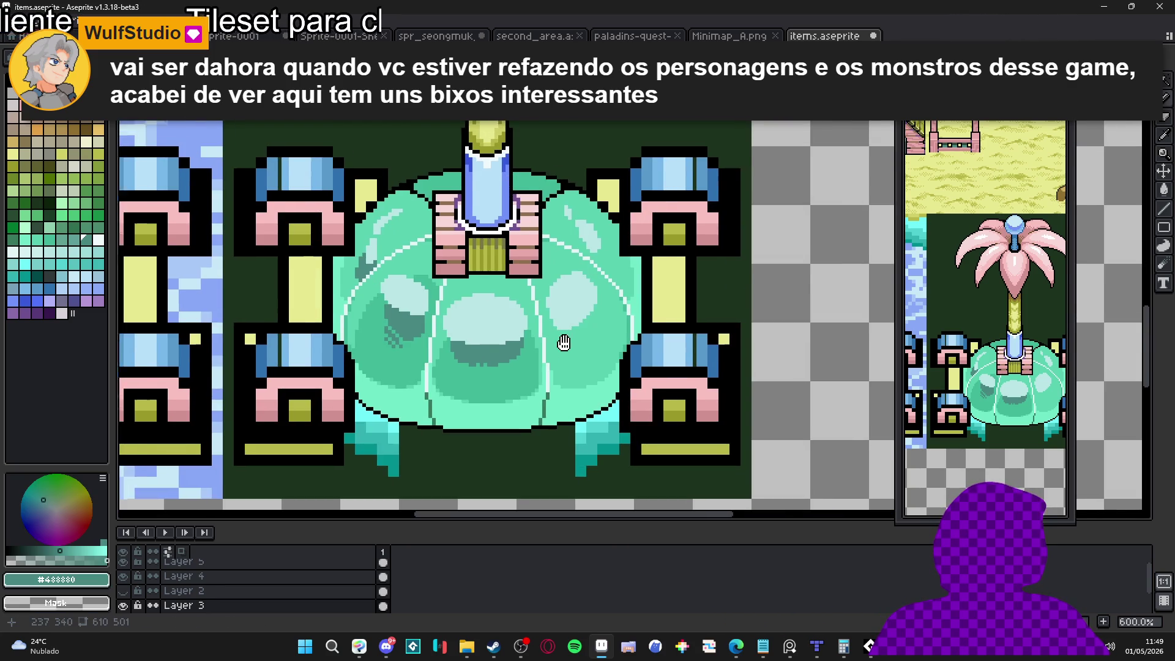
pyautogui.scroll(3, 563, 341)
pyautogui.press('w')
pyautogui.press('b')
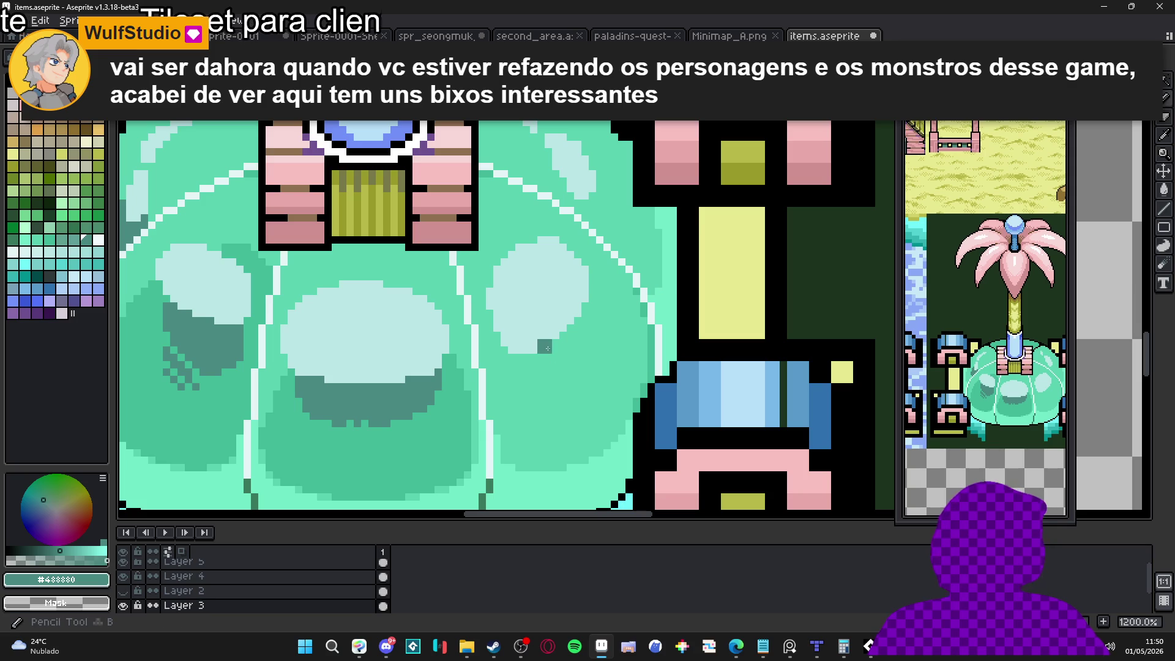
pyautogui.moveTo(525, 362)
pyautogui.mouseDown()
pyautogui.moveTo(588, 353)
pyautogui.moveTo(598, 288)
pyautogui.moveTo(578, 324)
pyautogui.moveTo(590, 314)
pyautogui.mouseUp()
pyautogui.moveTo(584, 269)
pyautogui.mouseDown()
pyautogui.moveTo(580, 257)
pyautogui.moveTo(605, 299)
pyautogui.mouseUp()
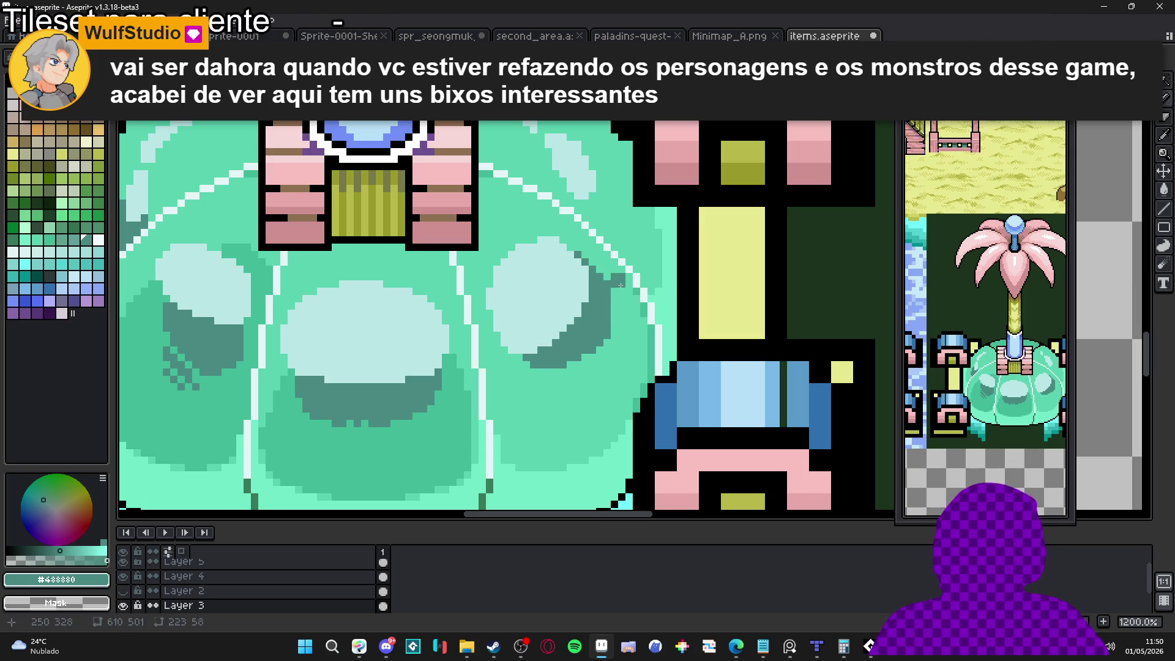
# Paint a diagonal dark teal shadow band on the right bubble.
pyautogui.keyDown('alt'); pyautogui.click(617, 281); pyautogui.keyUp('alt')
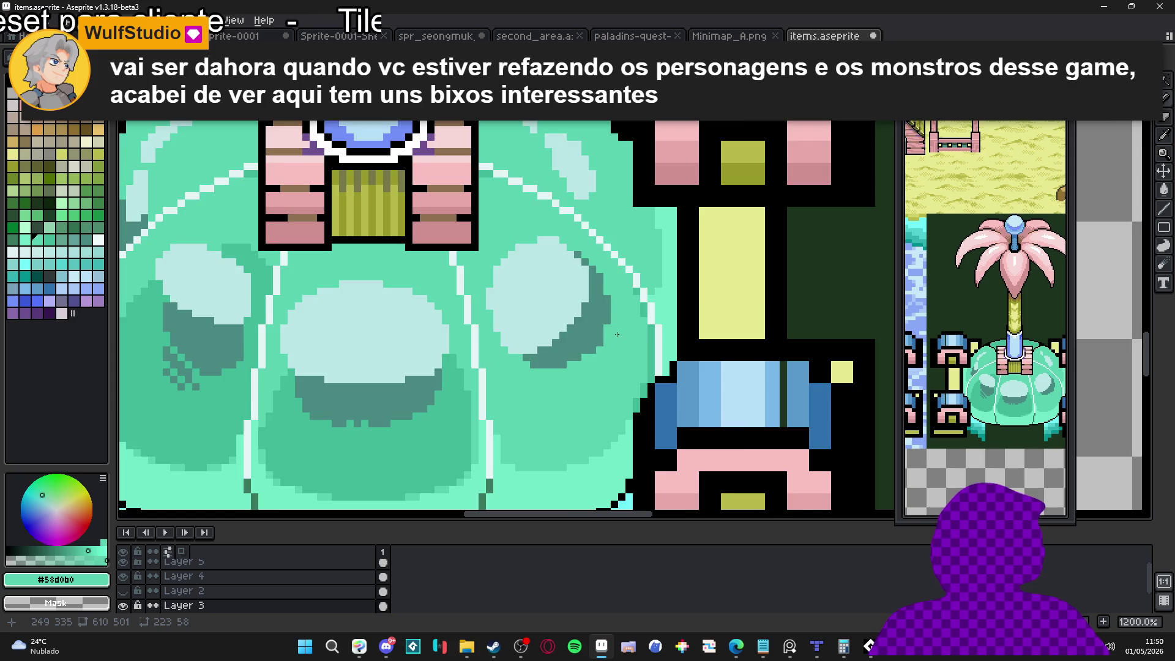
pyautogui.scroll(-7, 617, 334)
pyautogui.scroll(-1, 607, 334)
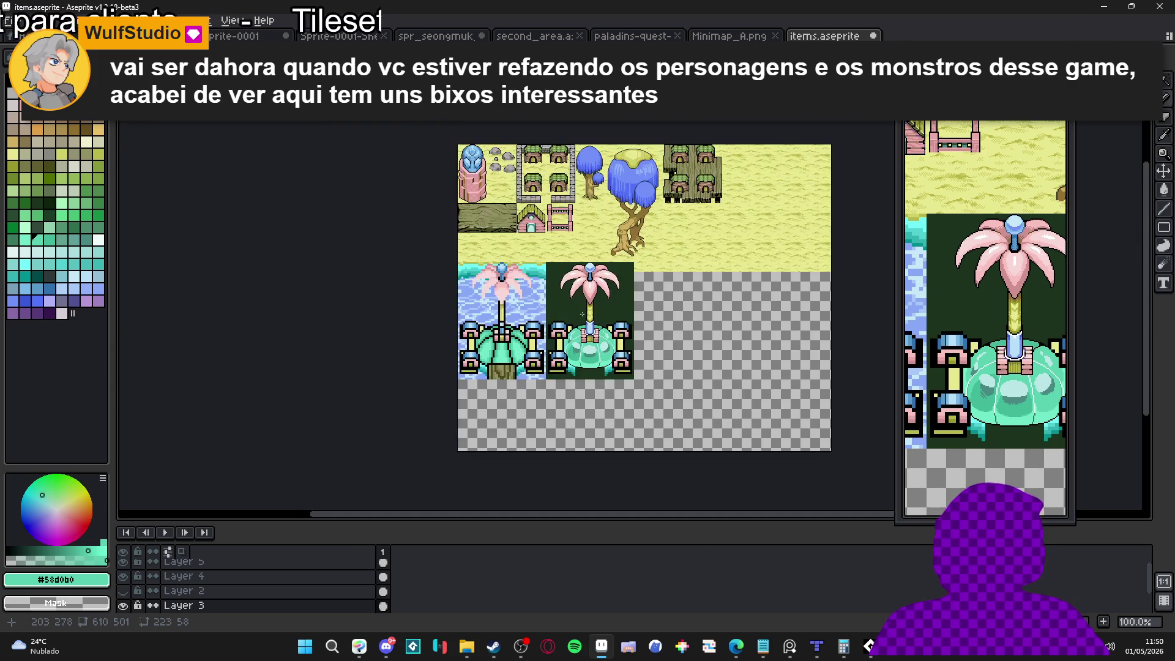
pyautogui.scroll(1, 589, 291)
pyautogui.scroll(8, 620, 368)
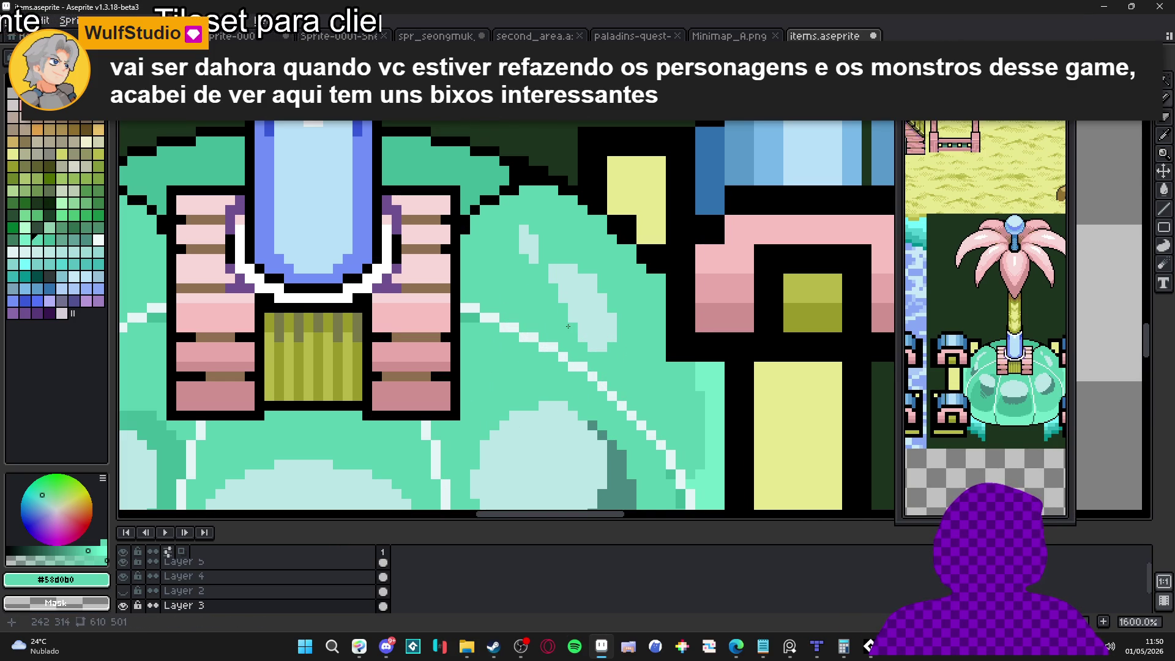
pyautogui.keyDown('alt'); pyautogui.click(572, 292); pyautogui.keyUp('alt')
pyautogui.scroll(-3, 566, 264)
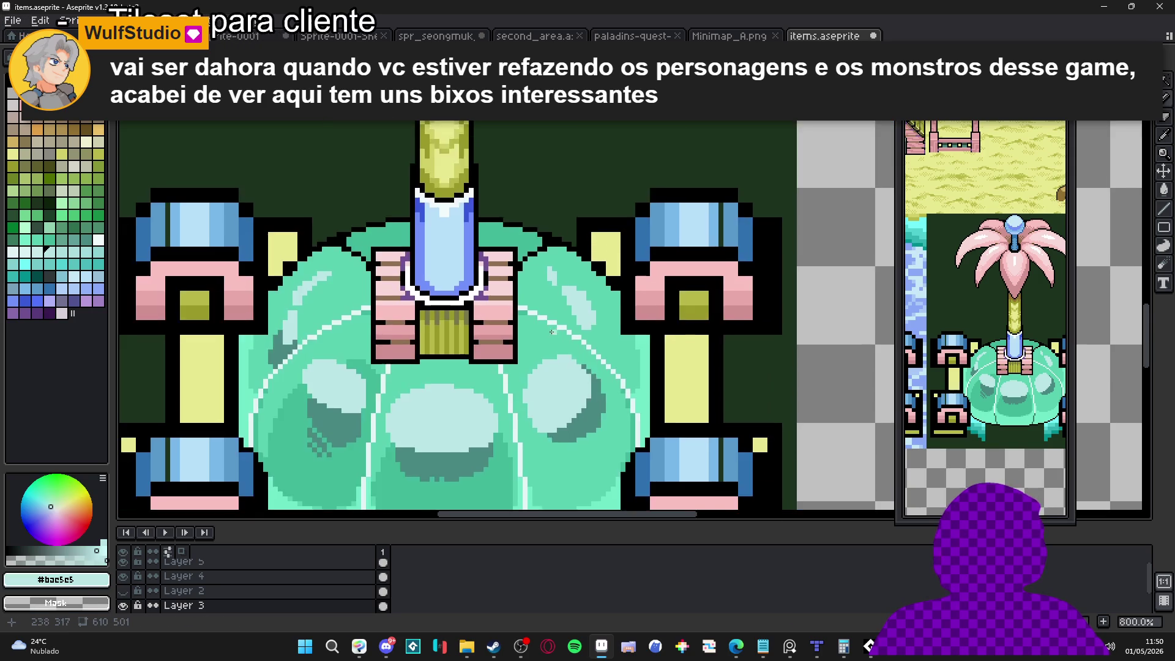
pyautogui.scroll(2, 619, 266)
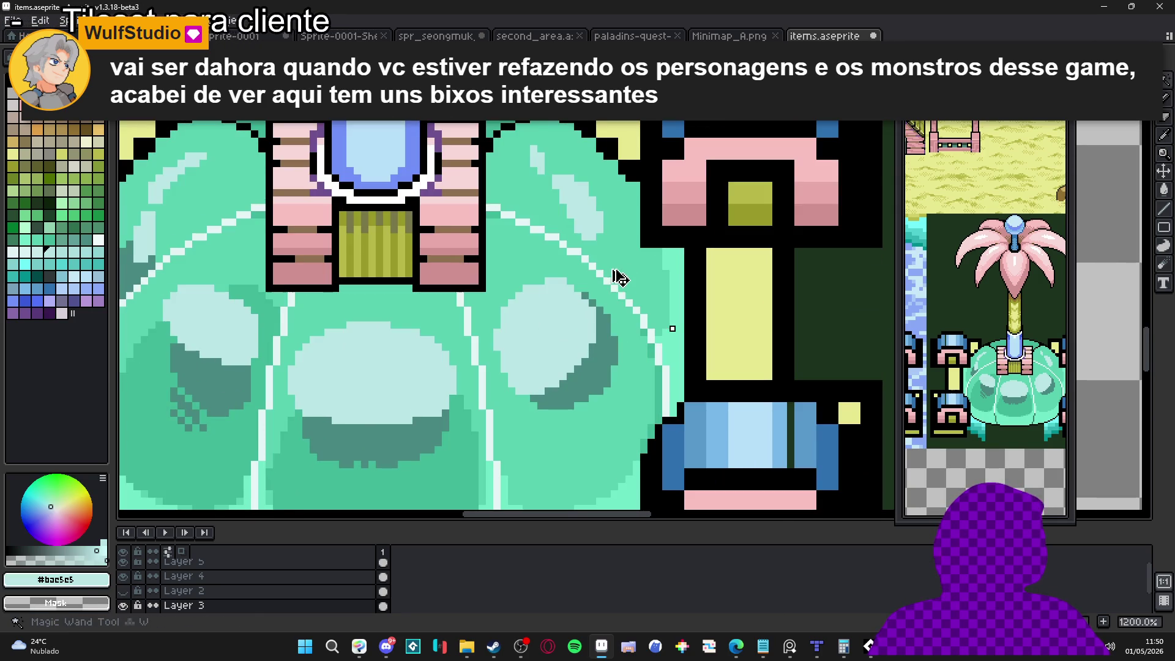
pyautogui.keyDown('alt'); pyautogui.click(606, 347); pyautogui.keyUp('alt')
pyautogui.click(597, 219)
pyautogui.moveTo(601, 221)
pyautogui.mouseDown()
pyautogui.moveTo(630, 251)
pyautogui.moveTo(606, 252)
pyautogui.moveTo(626, 248)
pyautogui.moveTo(603, 211)
pyautogui.moveTo(618, 225)
pyautogui.mouseUp()
# With a 1px pencil, repaint the shadow's bottom edge pixels in light teal #58d0b0.
pyautogui.scroll(-3, 621, 216)
pyautogui.scroll(2, 628, 245)
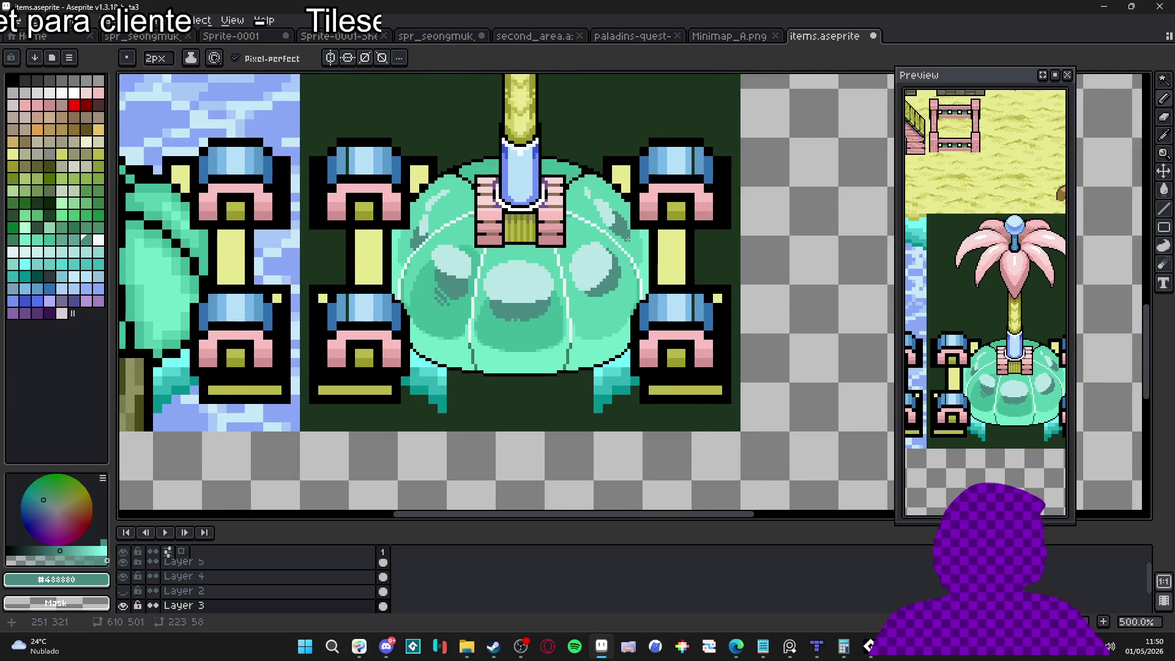
pyautogui.press('-')
pyautogui.scroll(1, 629, 245)
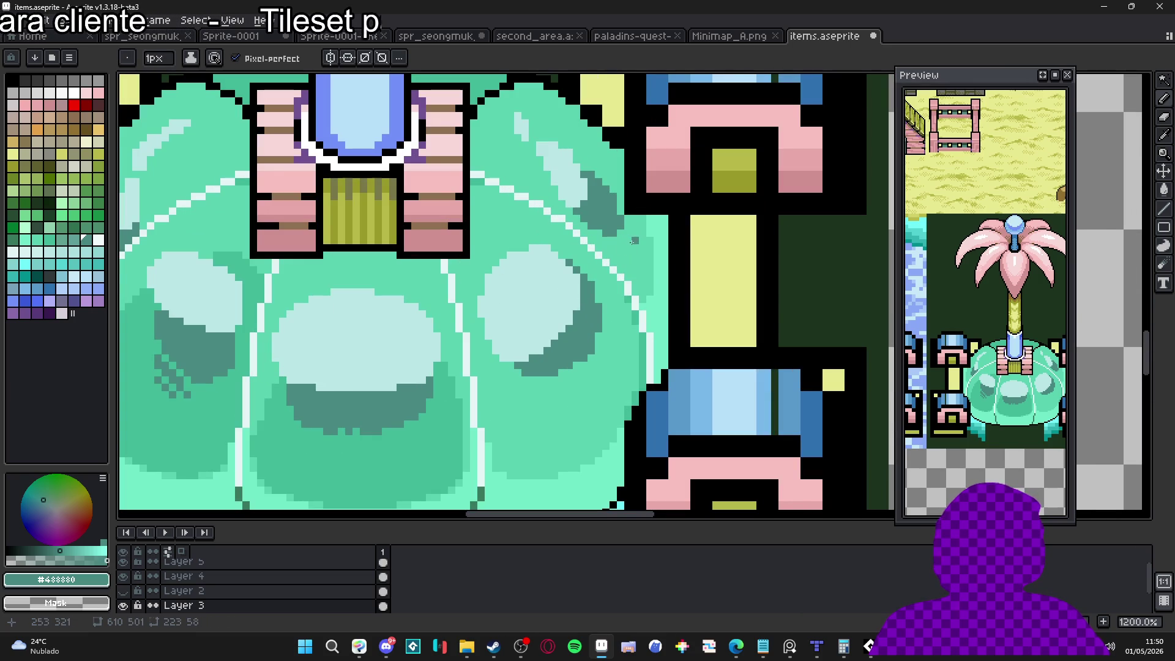
pyautogui.scroll(3, 633, 240)
pyautogui.click(493, 396)
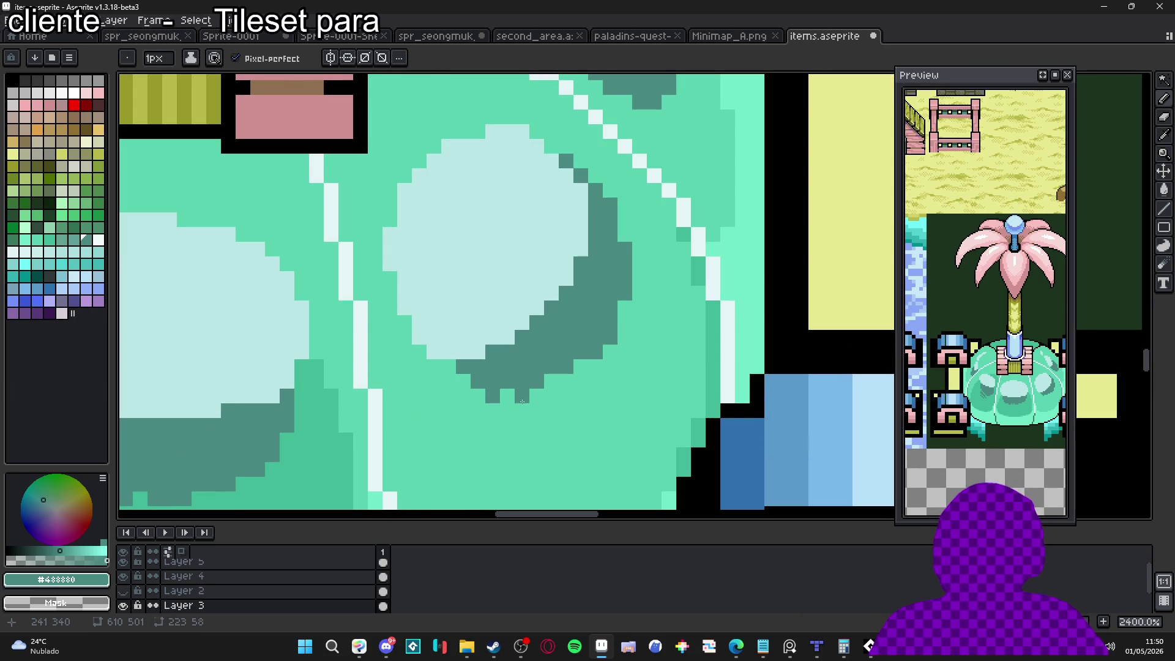
pyautogui.keyDown('alt'); pyautogui.click(521, 410); pyautogui.keyUp('alt')
pyautogui.moveTo(522, 395); pyautogui.dragTo(493, 395)
pyautogui.click(525, 382)
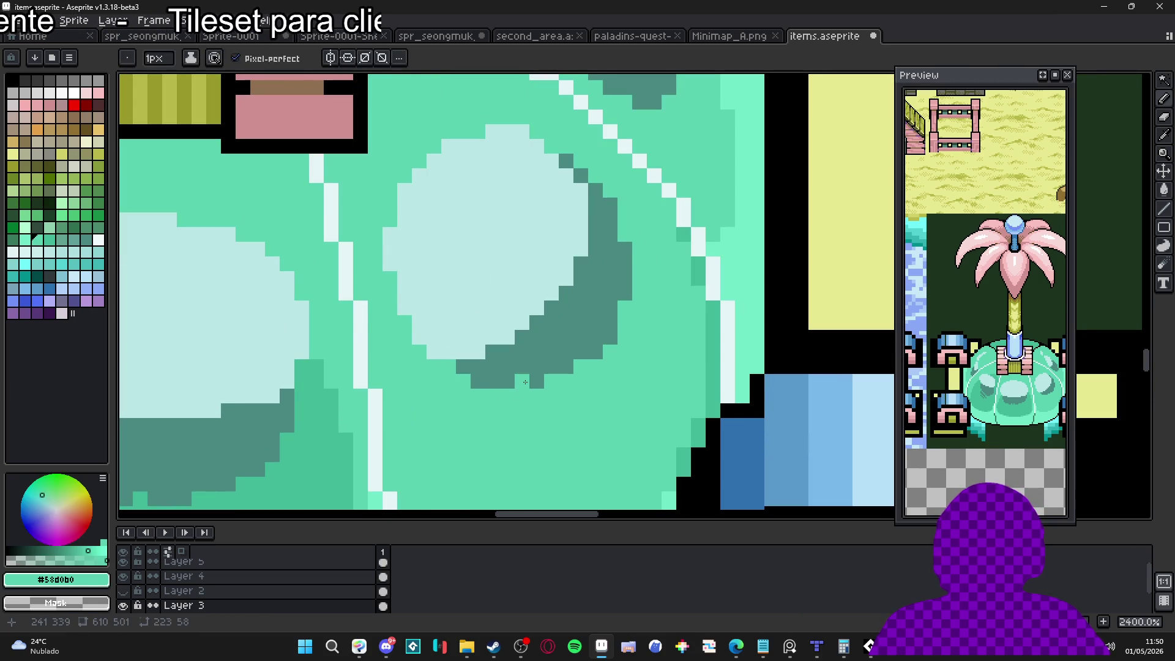
# Paint a 2px dark teal #488880 shadow patch on the dome, then return to 1px.
pyautogui.scroll(-5, 547, 414)
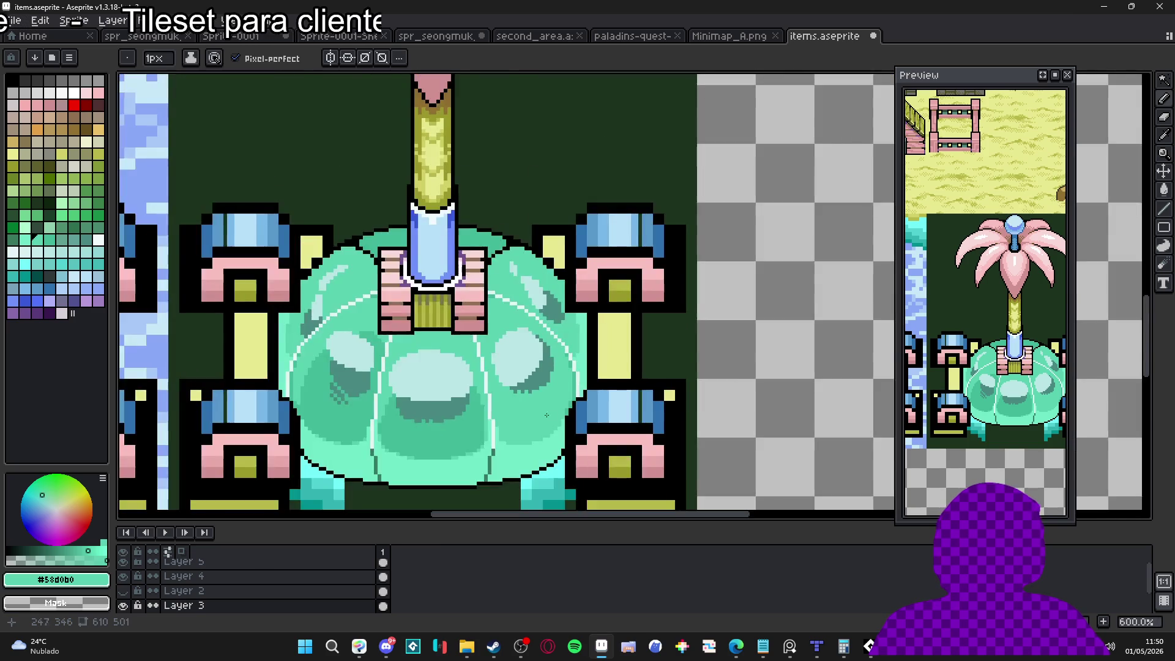
pyautogui.scroll(3, 546, 415)
pyautogui.keyDown('alt'); pyautogui.click(545, 336); pyautogui.keyUp('alt')
pyautogui.scroll(-3, 560, 383)
pyautogui.scroll(4, 505, 398)
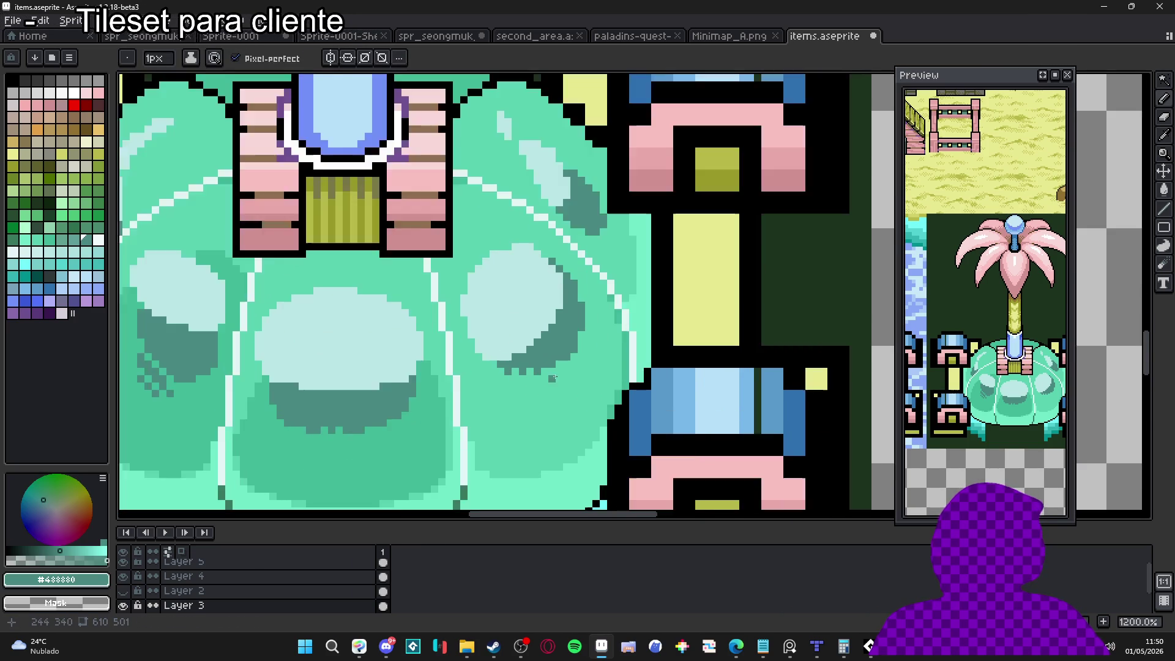
pyautogui.press('+')
pyautogui.moveTo(543, 410)
pyautogui.mouseDown()
pyautogui.moveTo(515, 396)
pyautogui.moveTo(514, 420)
pyautogui.moveTo(536, 425)
pyautogui.moveTo(525, 439)
pyautogui.moveTo(525, 428)
pyautogui.mouseUp()
pyautogui.press('-')
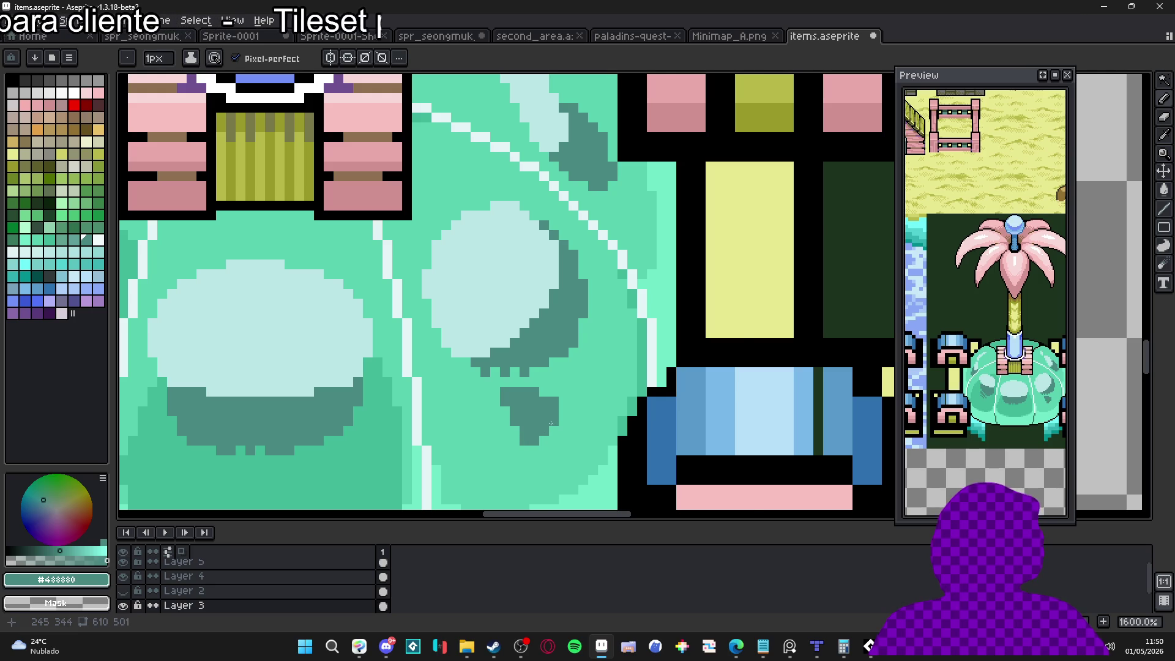
pyautogui.scroll(-7, 551, 424)
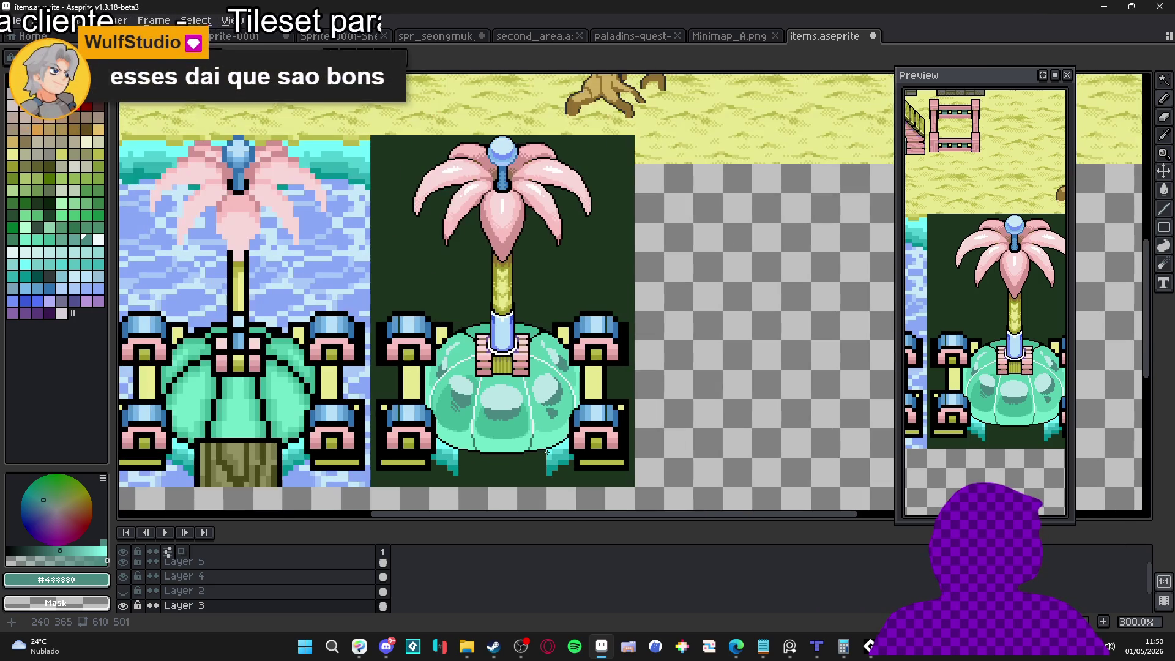
# Undo the last pencil strokes and save the tile file.
pyautogui.hotkey('ctrl', 'z')
pyautogui.hotkey('ctrl', 'z')
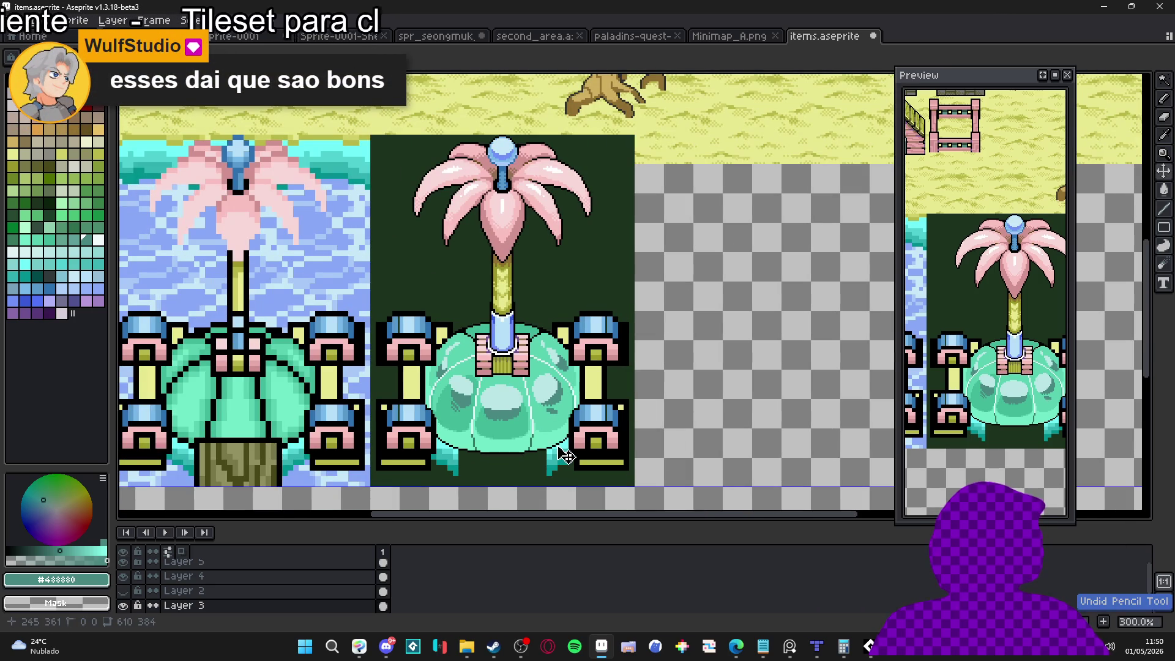
pyautogui.hotkey('ctrl', 'z')
pyautogui.scroll(2, 550, 407)
pyautogui.hotkey('ctrl', 's')
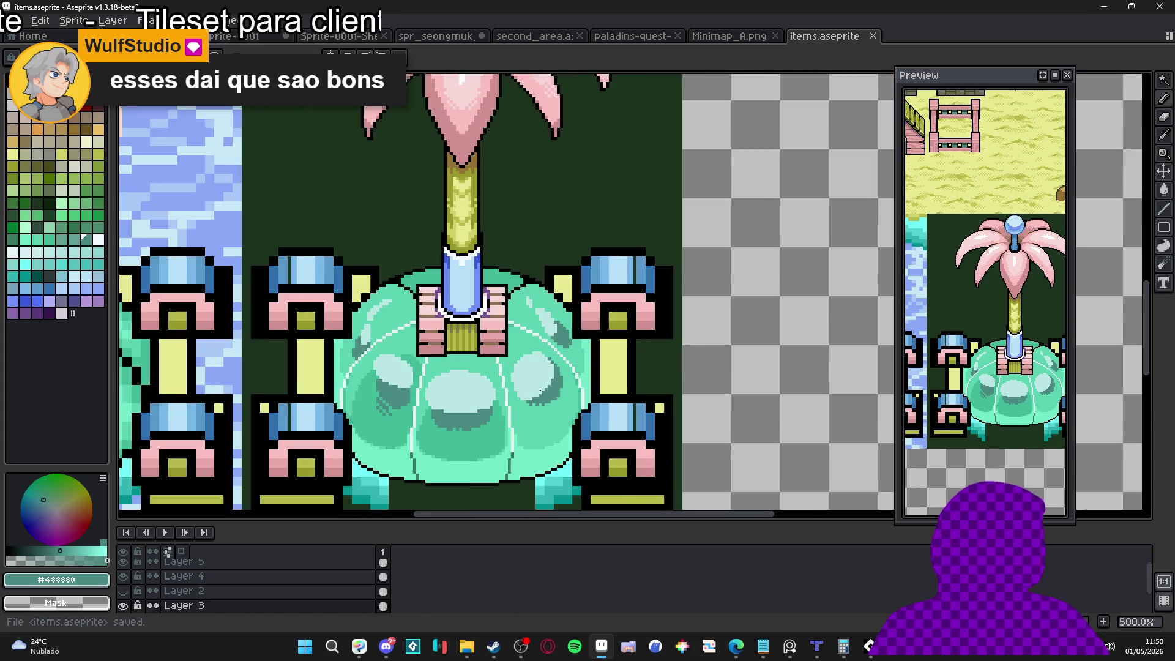
pyautogui.click(540, 389)
pyautogui.hotkey('ctrl', 'z')
pyautogui.scroll(2, 524, 434)
# Redraw the dome's right side in mid teal #40b898 and add a short mint line on its edge.
pyautogui.keyDown('alt'); pyautogui.click(490, 419); pyautogui.keyUp('alt')
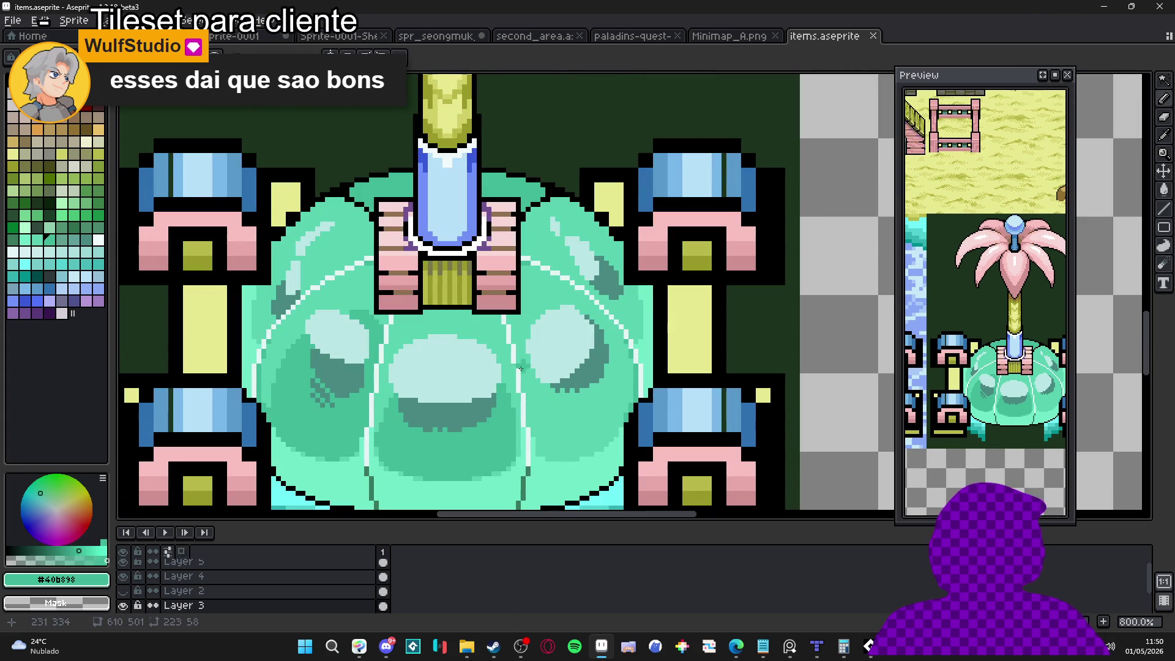
pyautogui.moveTo(615, 376); pyautogui.dragTo(596, 443)
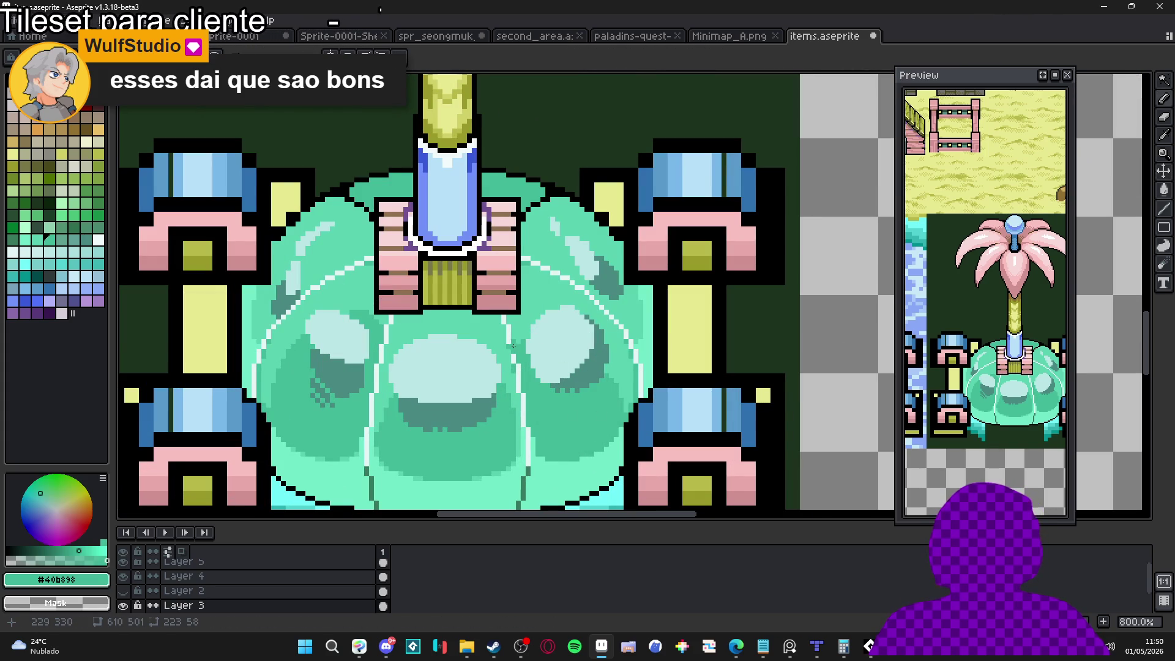
pyautogui.scroll(3, 612, 381)
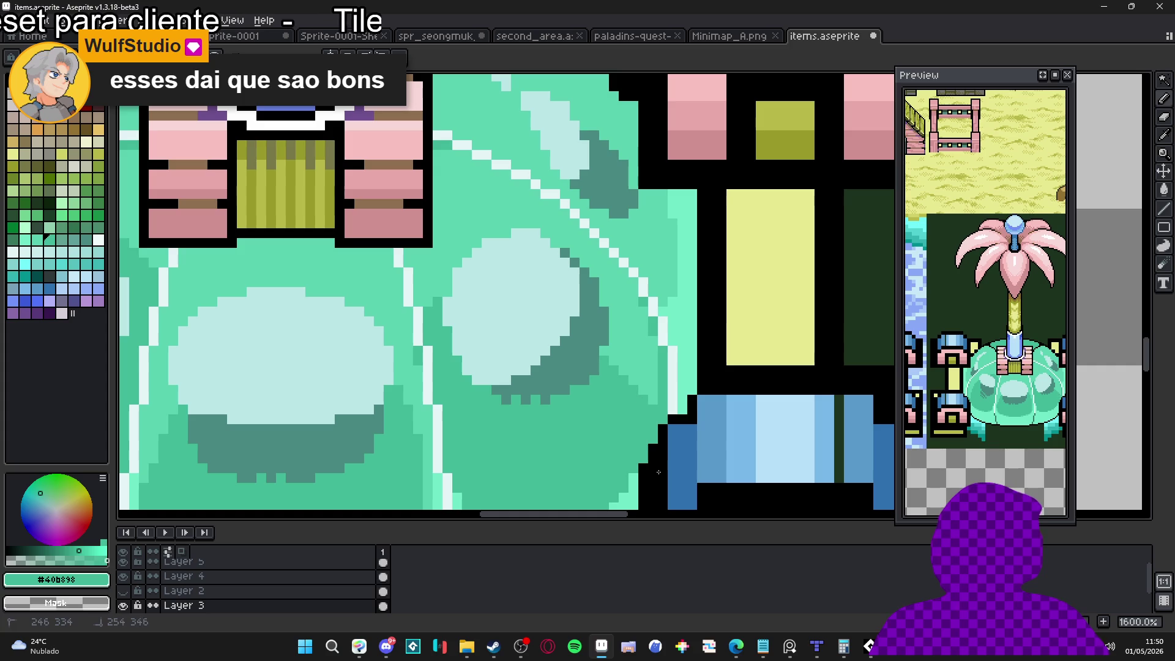
pyautogui.keyDown('alt'); pyautogui.click(644, 367); pyautogui.keyUp('alt')
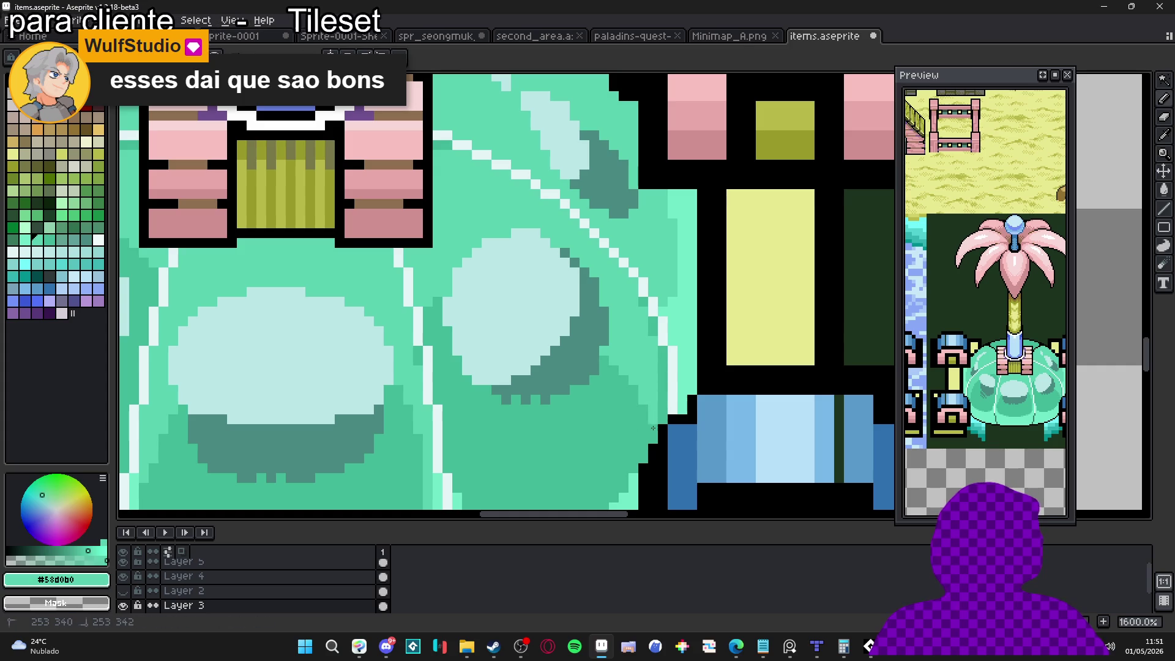
pyautogui.moveTo(658, 424); pyautogui.dragTo(659, 349)
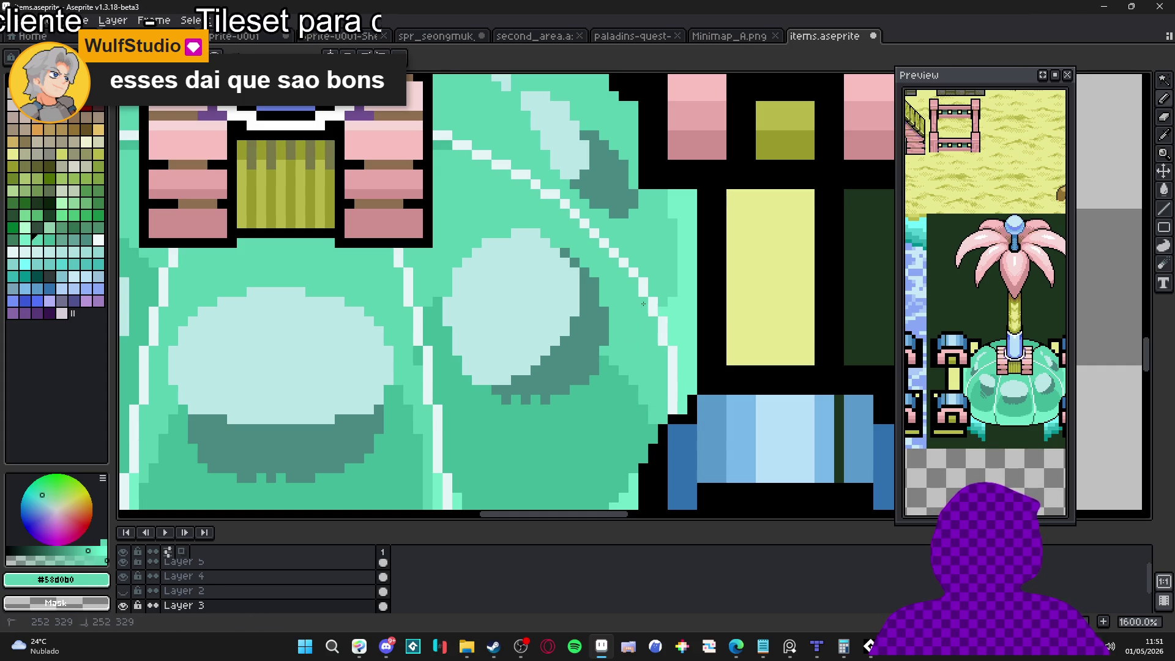
# Repaint the shell's highlight pixels in light teal #58d0b0.
pyautogui.keyDown('alt'); pyautogui.click(606, 354); pyautogui.keyUp('alt')
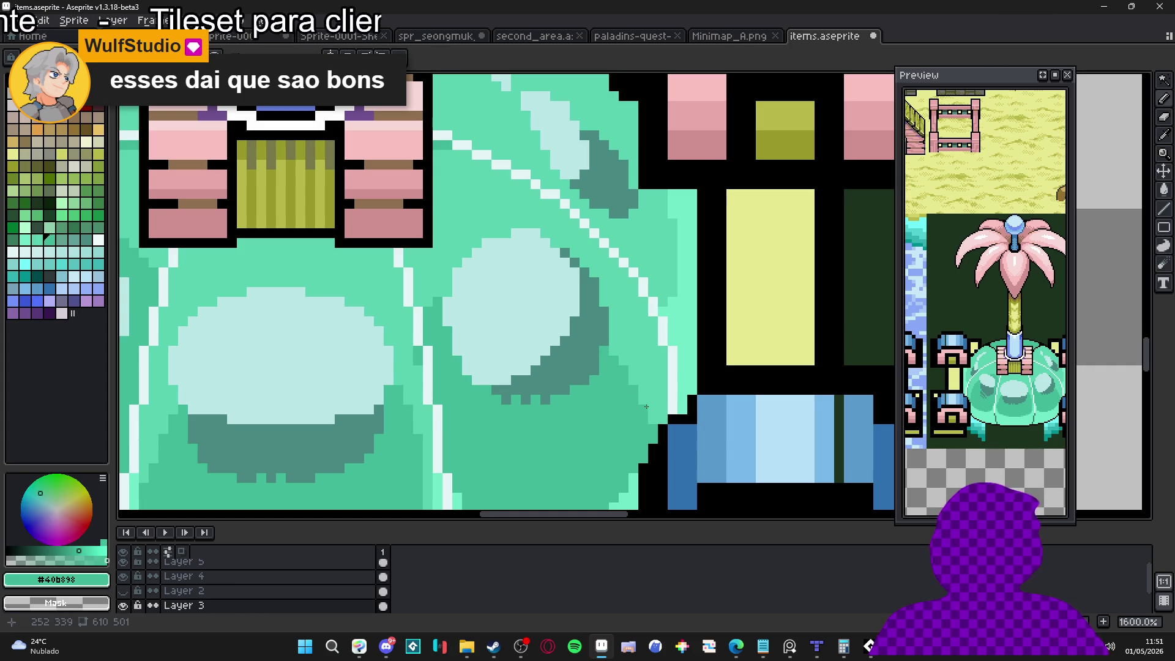
pyautogui.scroll(-1, 646, 407)
pyautogui.scroll(1, 566, 365)
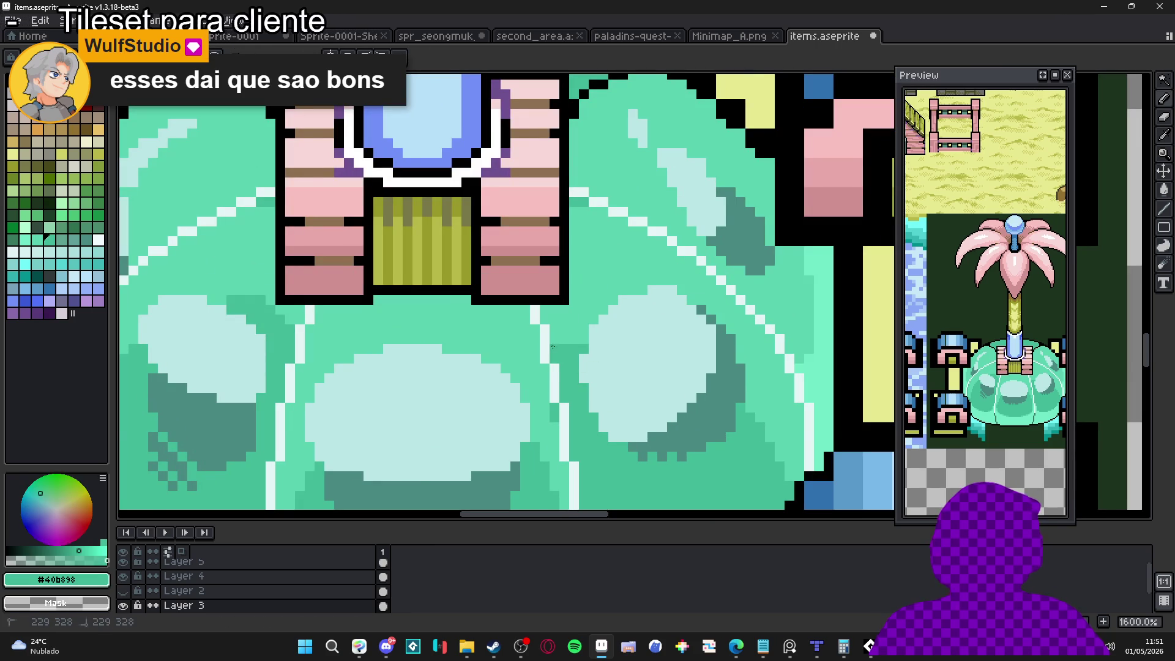
pyautogui.scroll(-3, 565, 332)
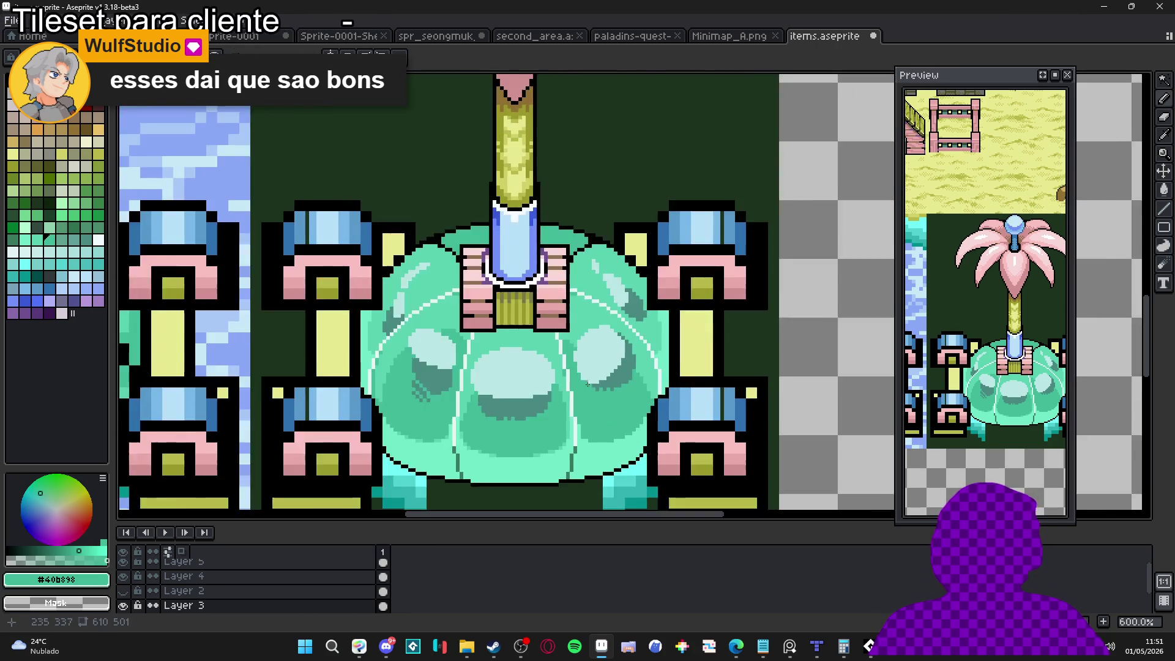
pyautogui.scroll(4, 580, 342)
pyautogui.press('x')
pyautogui.moveTo(584, 348); pyautogui.dragTo(588, 355)
pyautogui.click(582, 359)
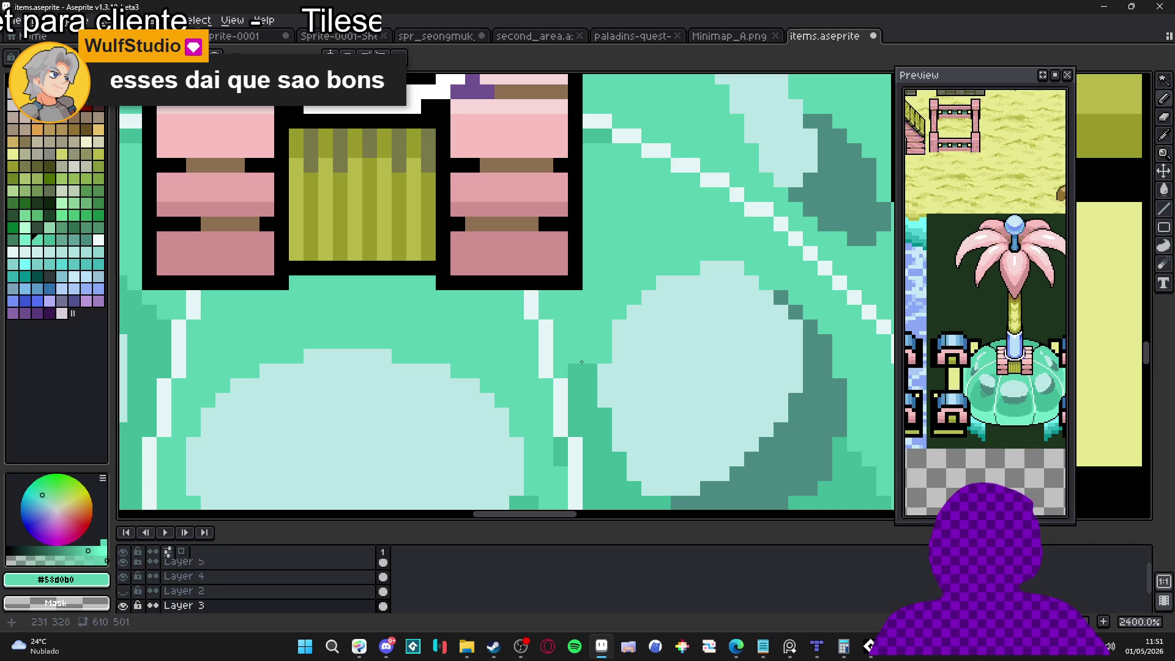
pyautogui.scroll(-5, 575, 366)
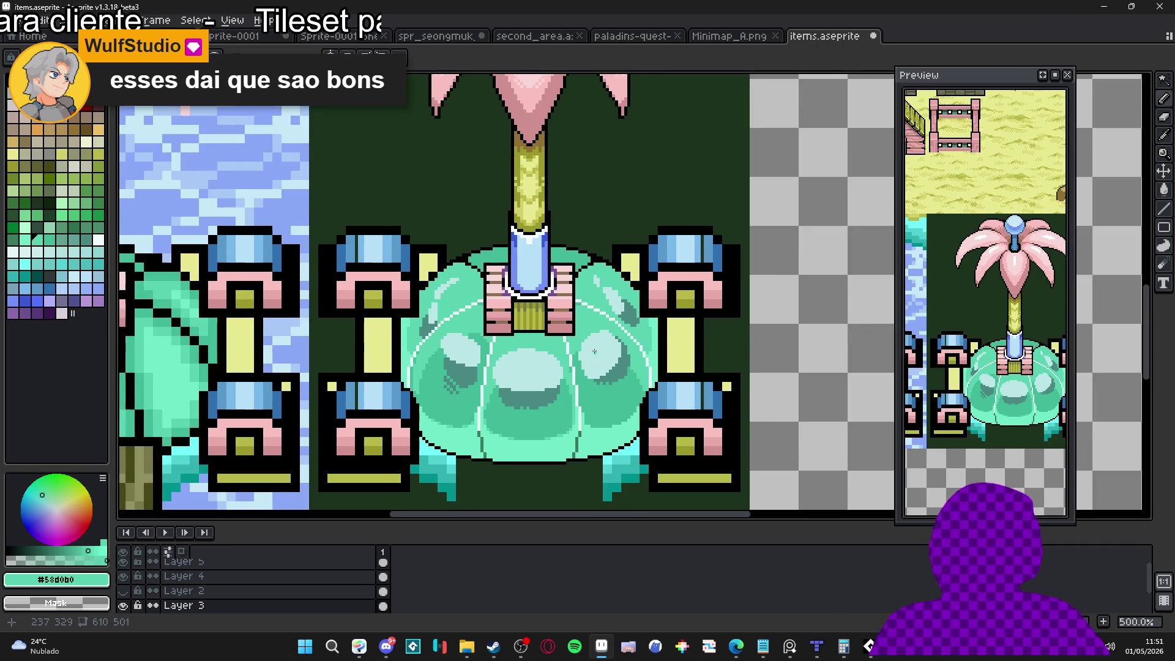
pyautogui.scroll(1, 569, 294)
pyautogui.press('x')
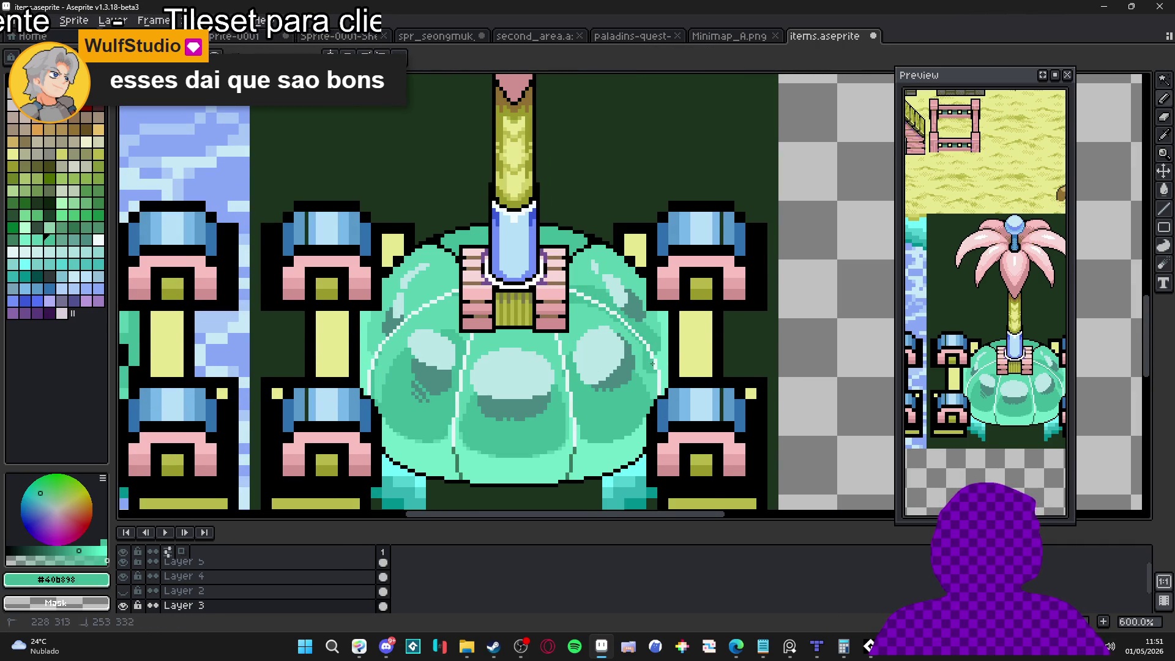
pyautogui.press('w')
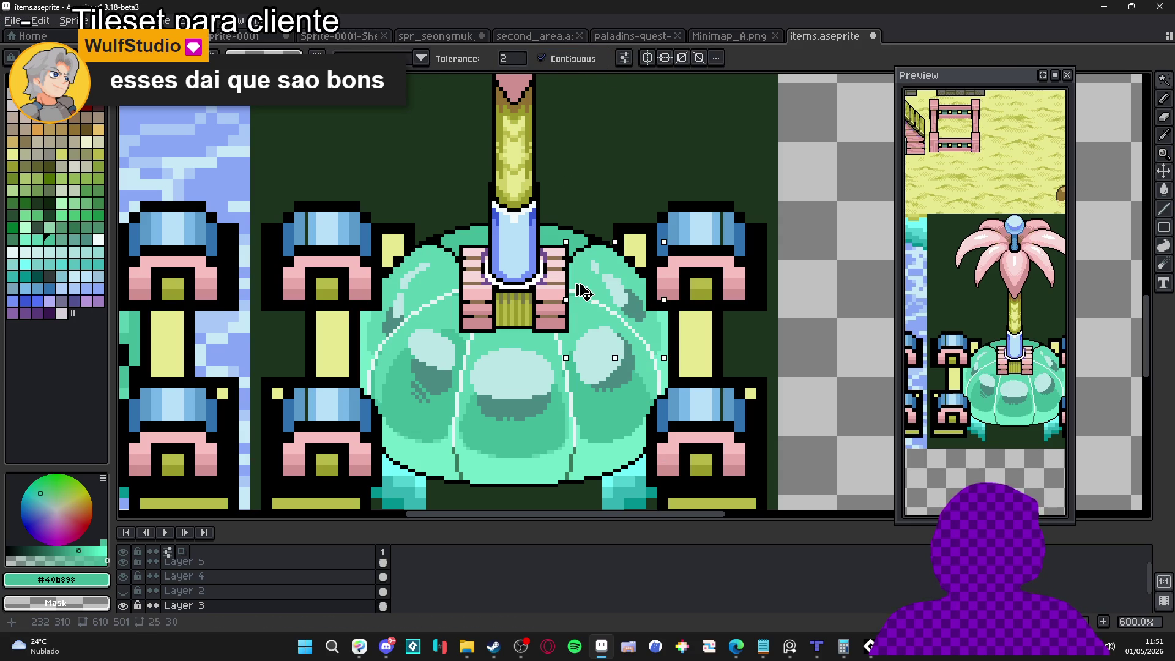
# Eyedrop the shell's light teal #58d0b0 and magic-wand select its upper-right highlight region.
pyautogui.press('m')
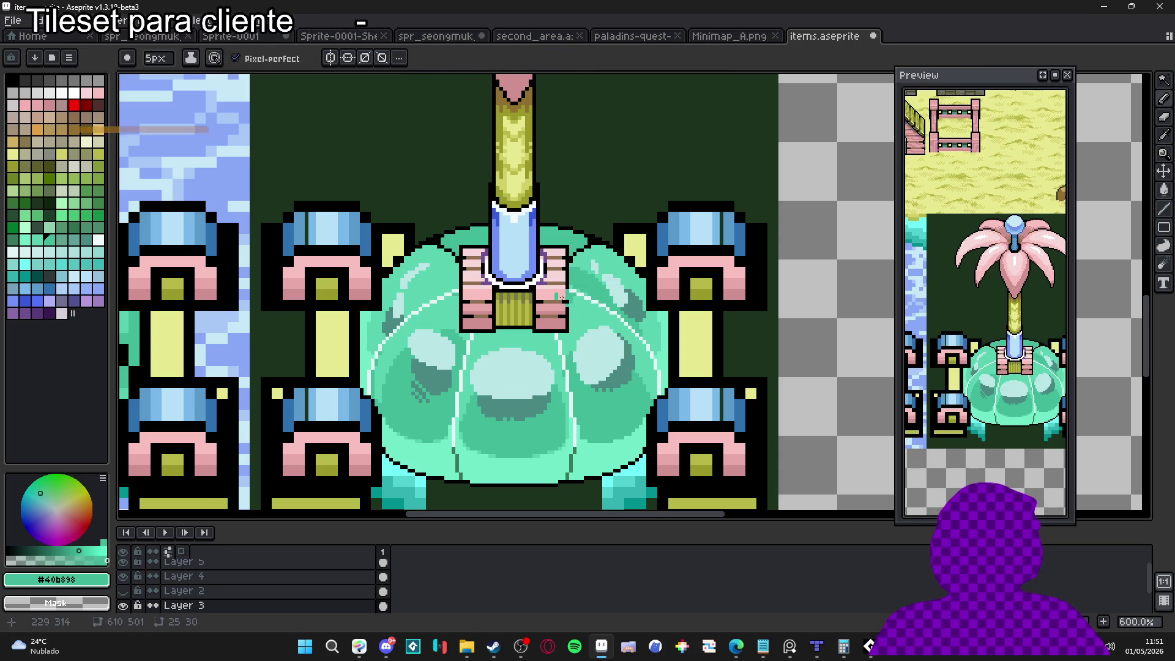
pyautogui.hscroll(-1, 458, 307)
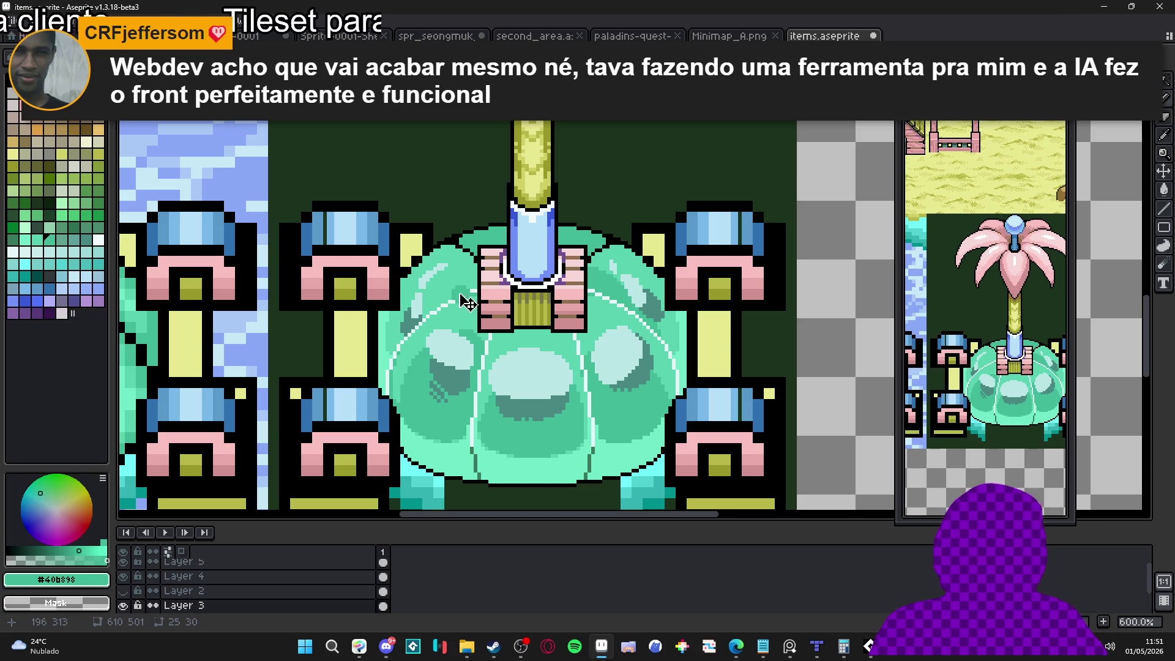
pyautogui.press('w')
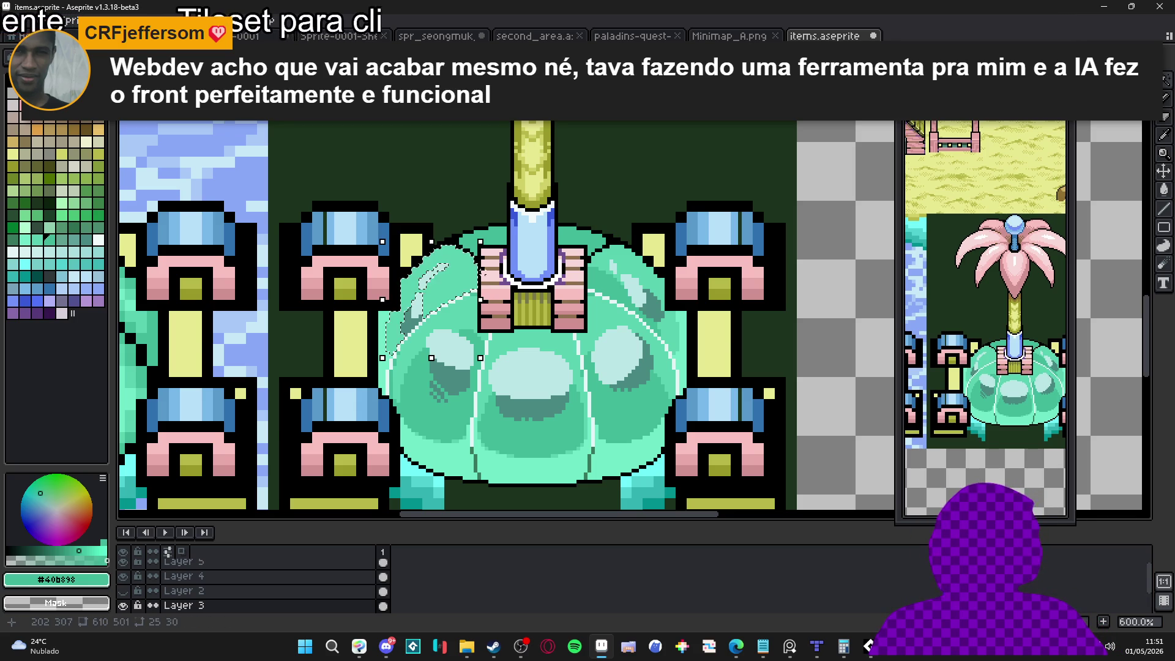
pyautogui.press('b')
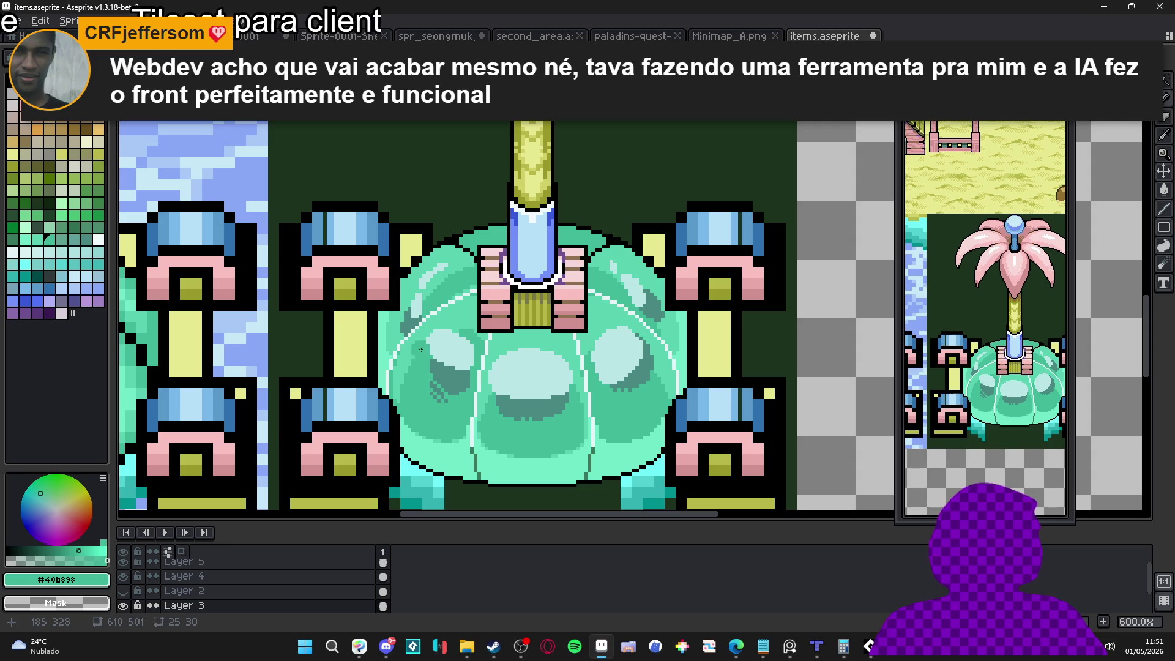
pyautogui.keyDown('alt'); pyautogui.click(418, 295); pyautogui.keyUp('alt')
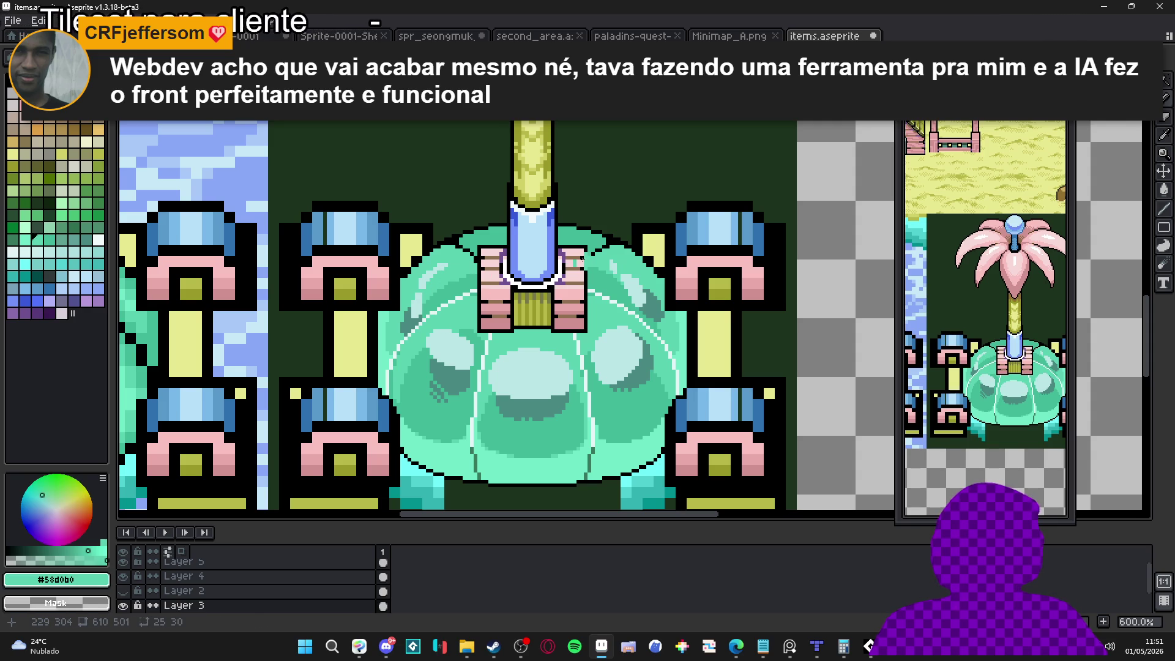
pyautogui.click(612, 289)
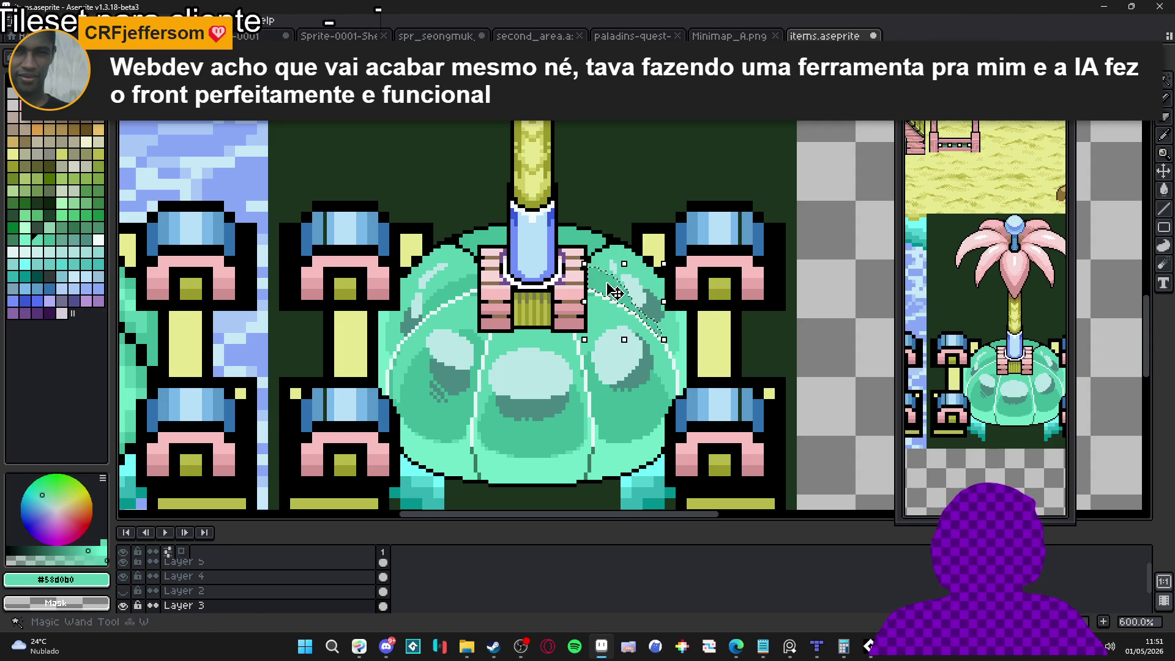
# Switch from Aseprite over to the web browser.
pyautogui.scroll(3, 611, 288)
pyautogui.scroll(-4, 605, 285)
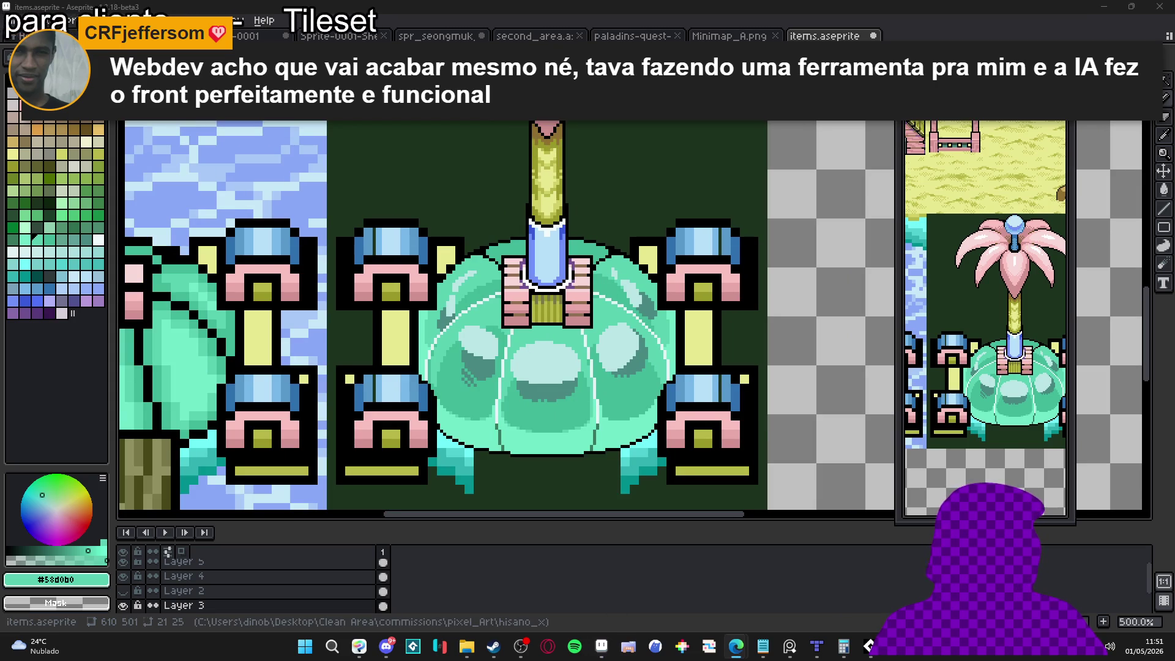
pyautogui.click(735, 646)
# Load the posterization app from Edge's address bar by entering 'poster'.
pyautogui.write('poster')
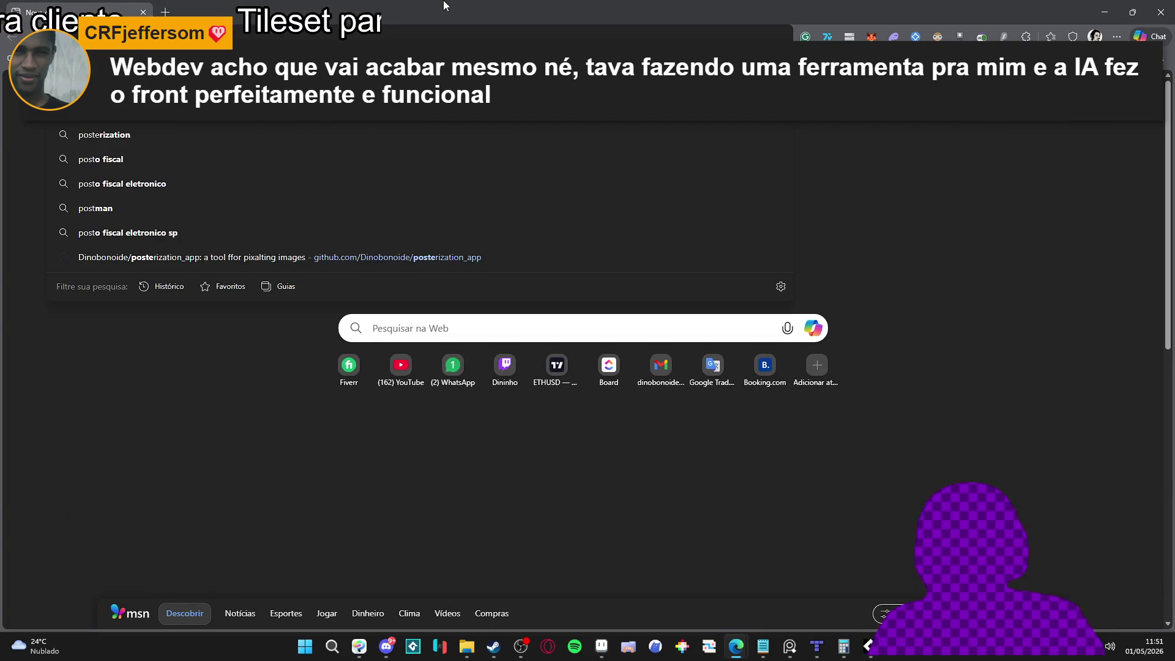
pyautogui.press('Return')
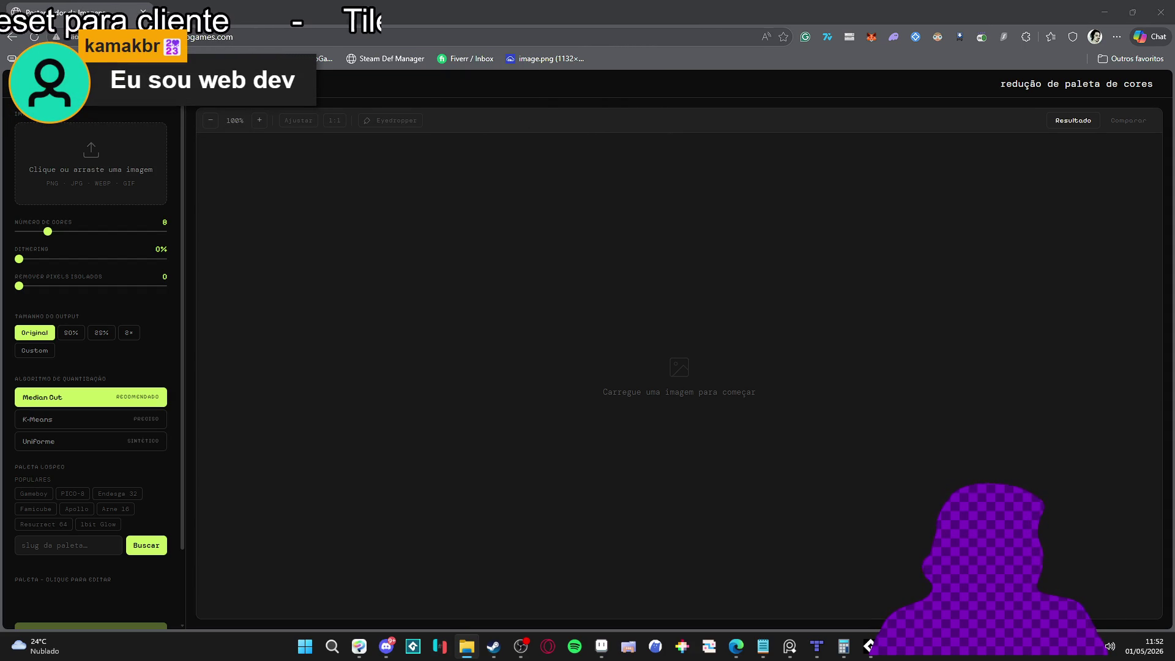
# Load the Pikachu picture at 25% output size with dithering applied.
pyautogui.moveTo(156, 151); pyautogui.dragTo(122, 162)
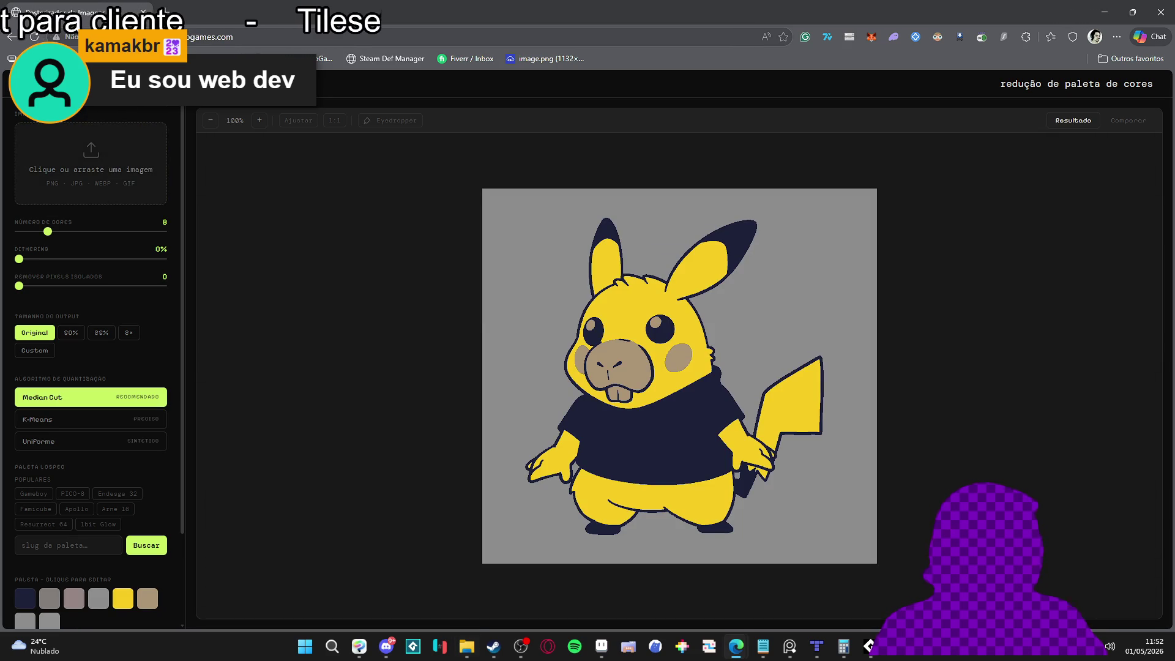
pyautogui.scroll(5, 551, 361)
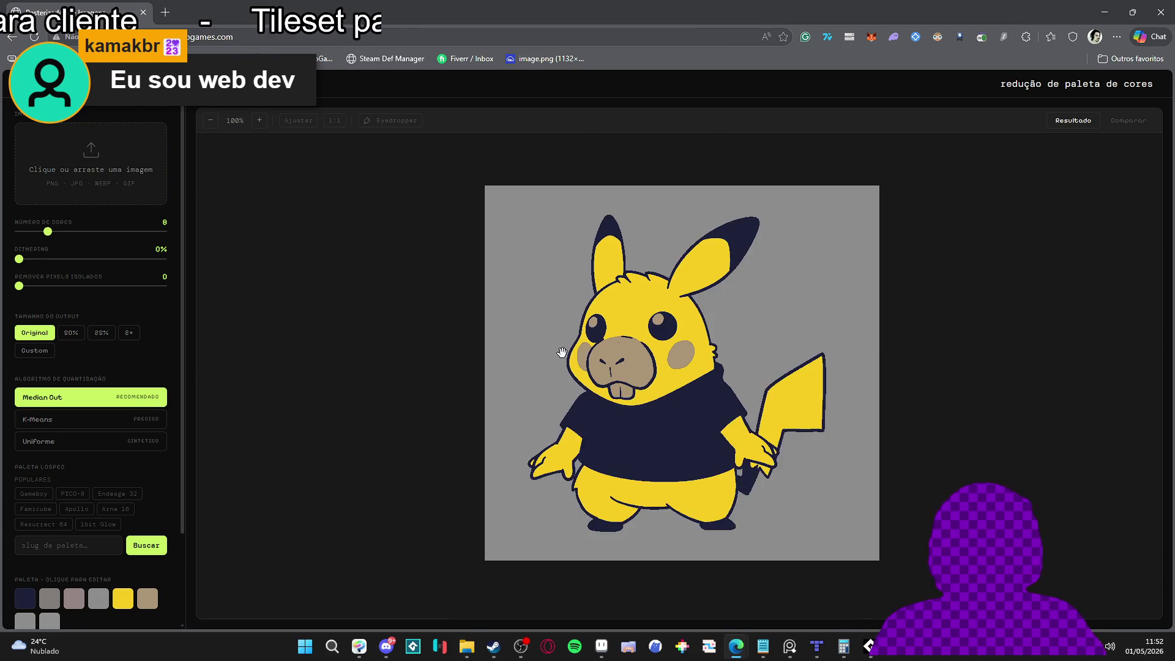
pyautogui.scroll(-3, 644, 341)
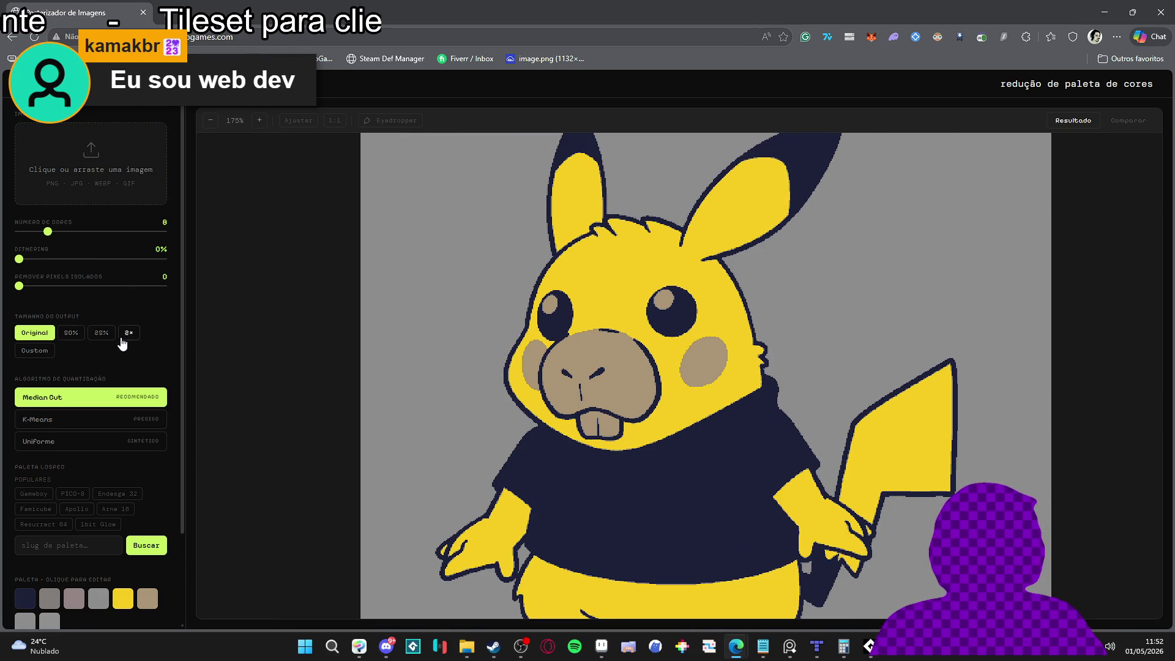
pyautogui.click(102, 332)
pyautogui.scroll(7, 736, 395)
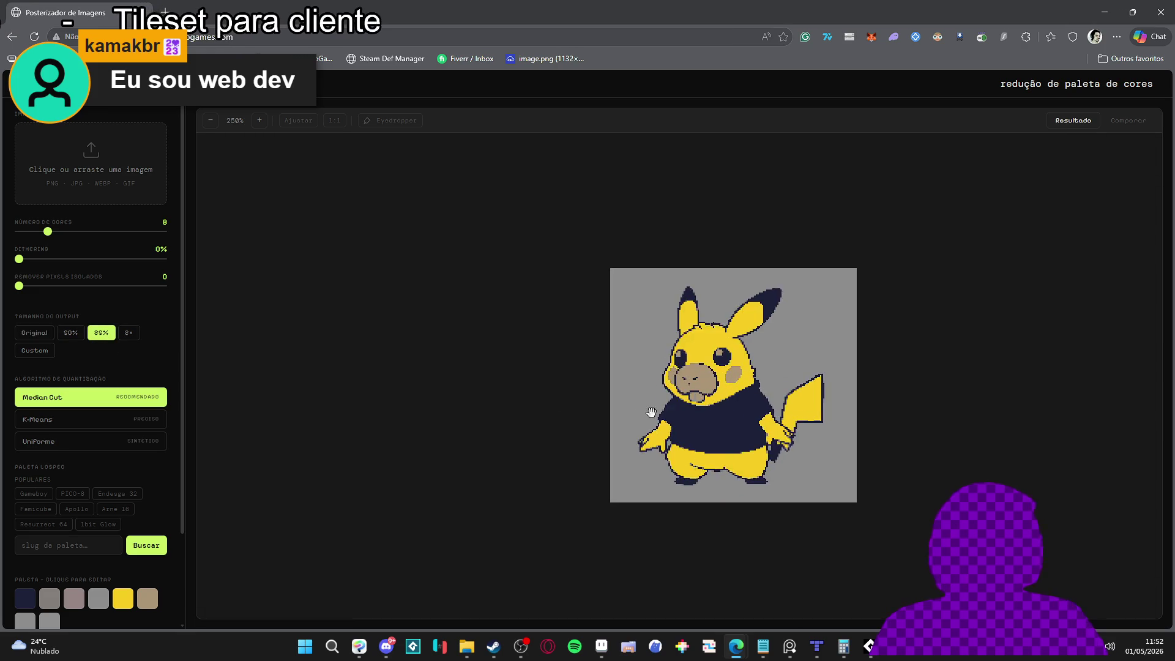
pyautogui.scroll(1, 737, 394)
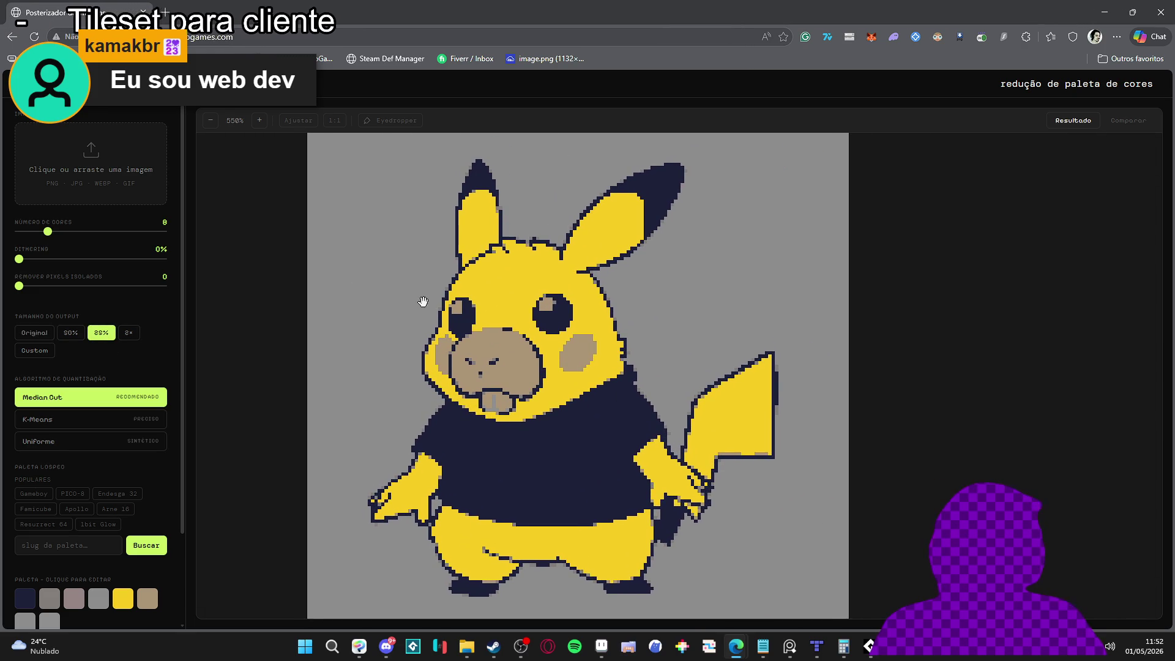
pyautogui.scroll(-1, 597, 241)
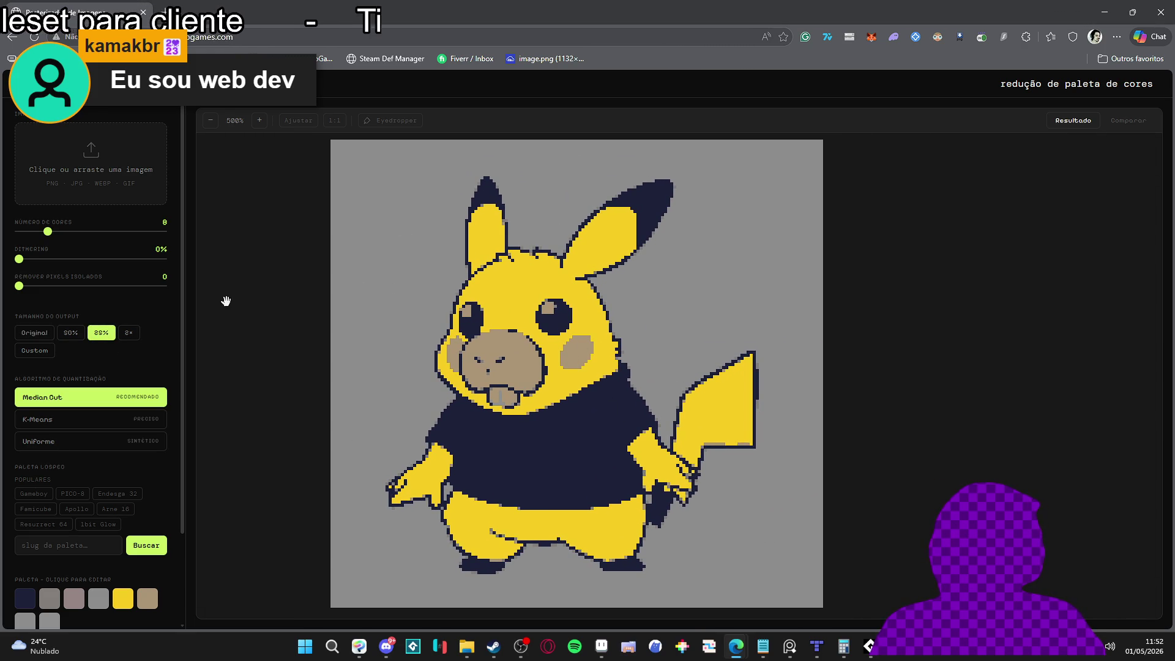
pyautogui.moveTo(471, 314); pyautogui.dragTo(486, 317)
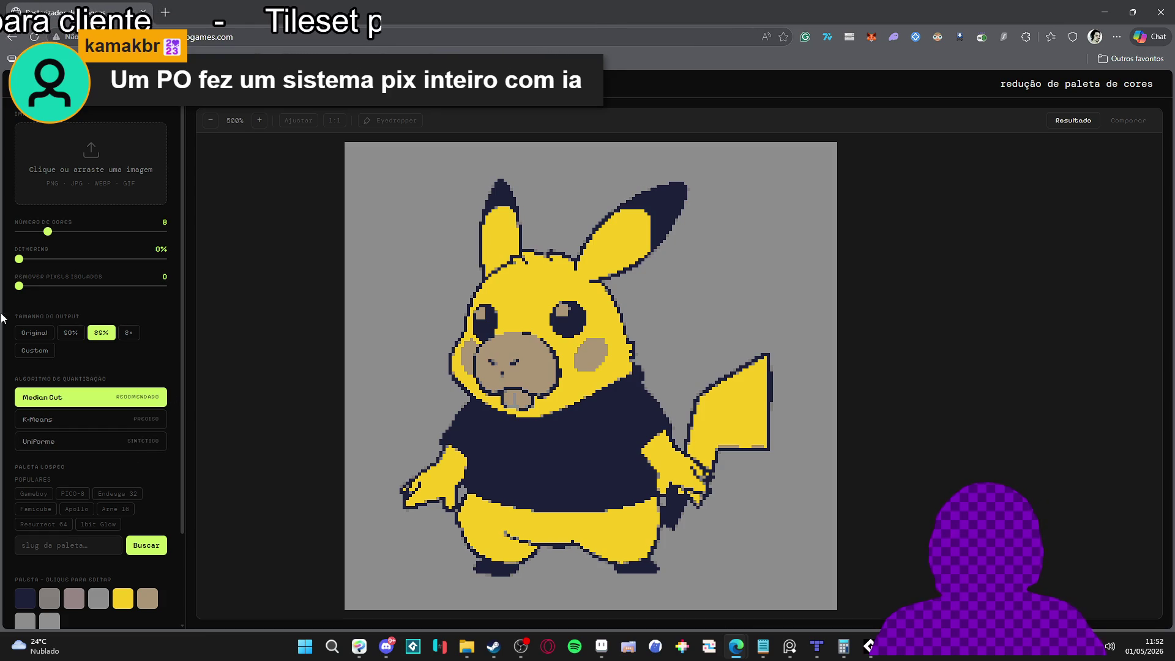
pyautogui.moveTo(18, 259)
pyautogui.mouseDown()
pyautogui.moveTo(90, 263)
pyautogui.moveTo(19, 259)
pyautogui.mouseUp()
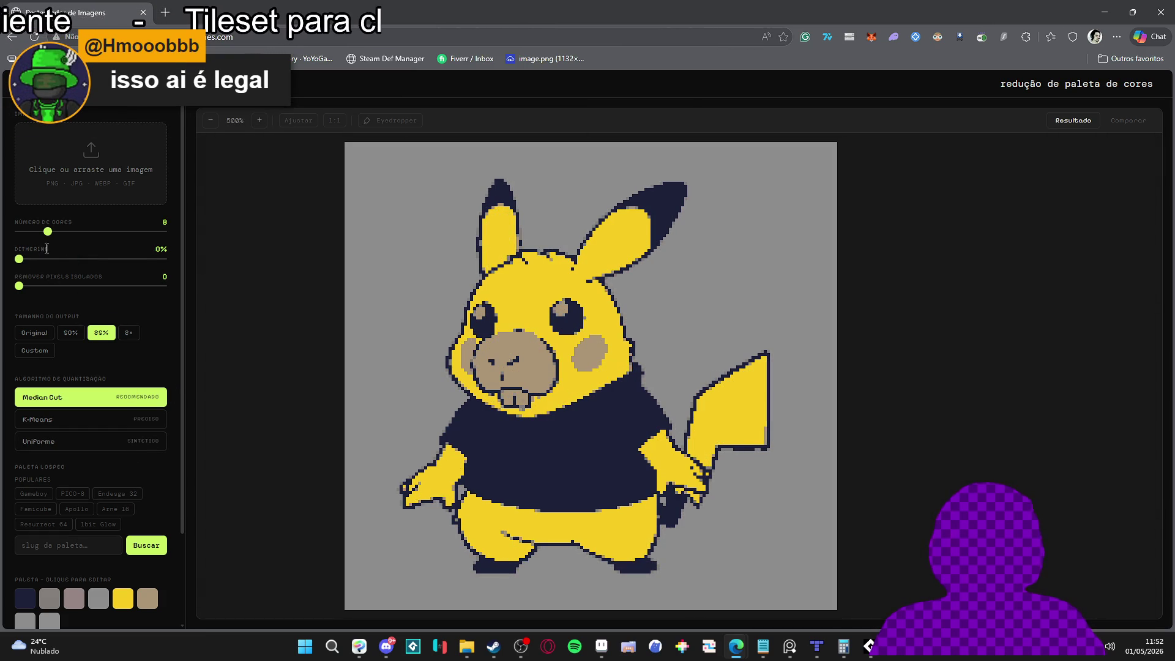
# Bring up the file picker showing the Imagens folder to choose a new image.
pyautogui.click(114, 175)
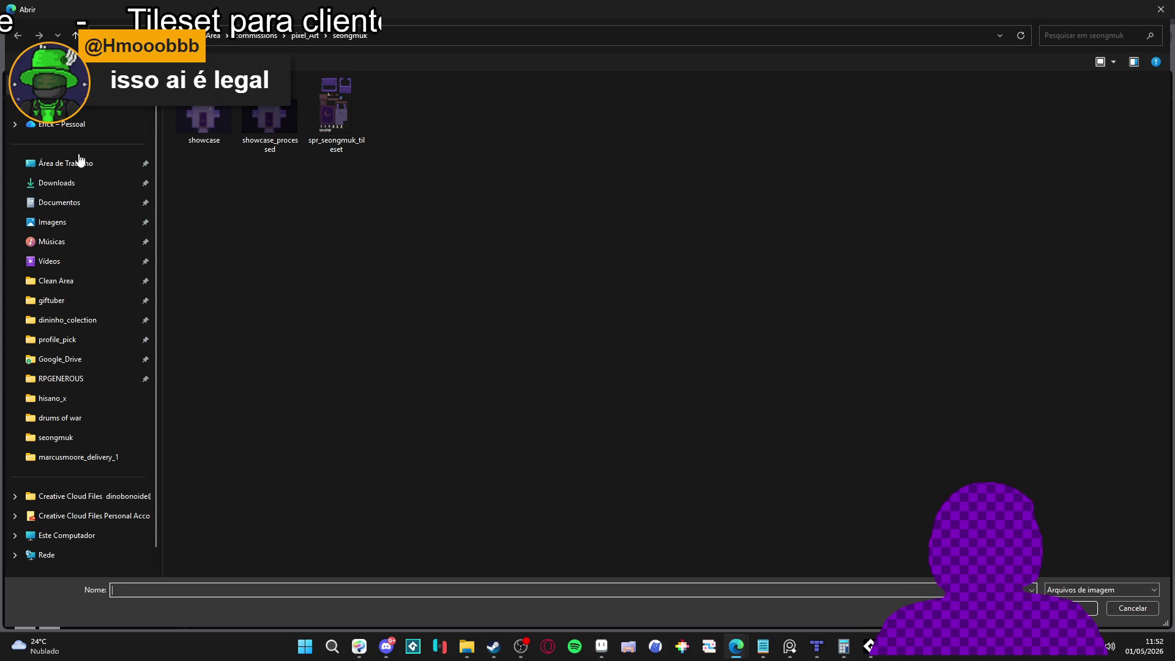
pyautogui.click(71, 222)
pyautogui.scroll(-15, 417, 367)
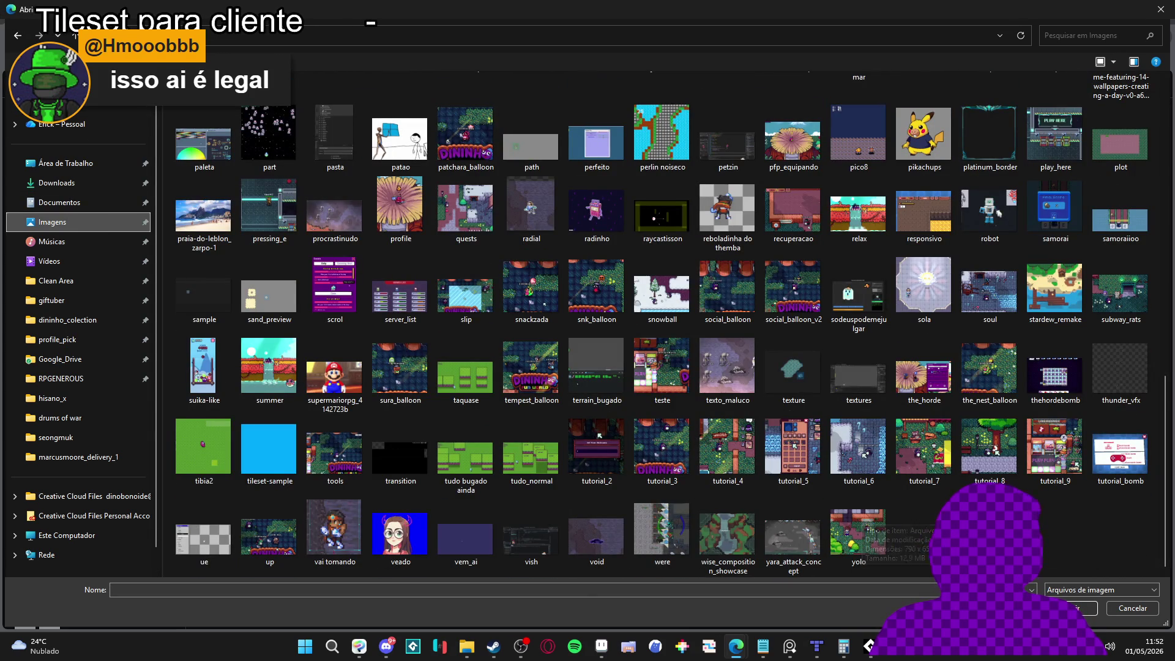
pyautogui.scroll(15, 860, 523)
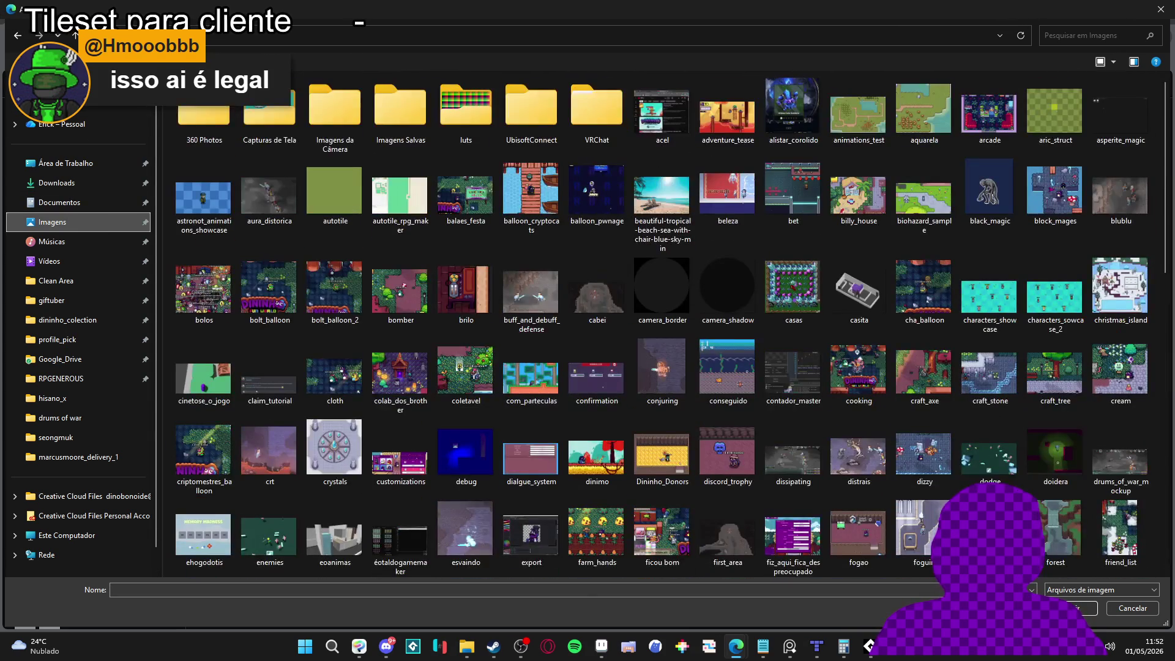
# Load the tropical beach photo, reduce the output to 25% size, and bring it into view.
pyautogui.doubleClick(661, 196)
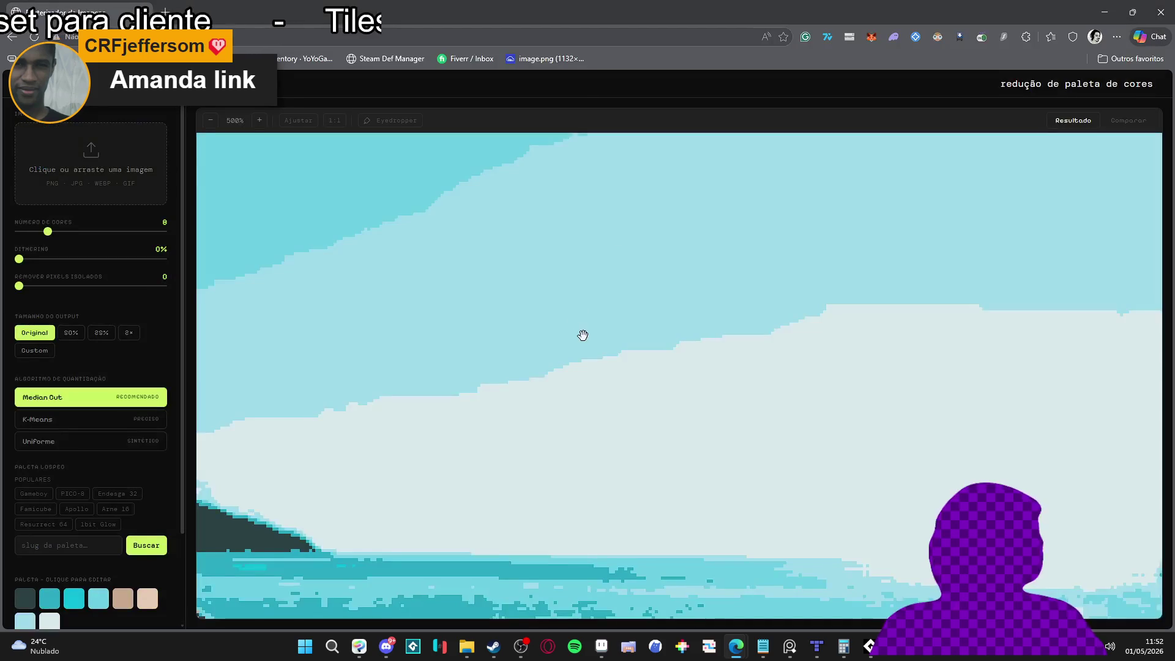
pyautogui.scroll(-4, 583, 335)
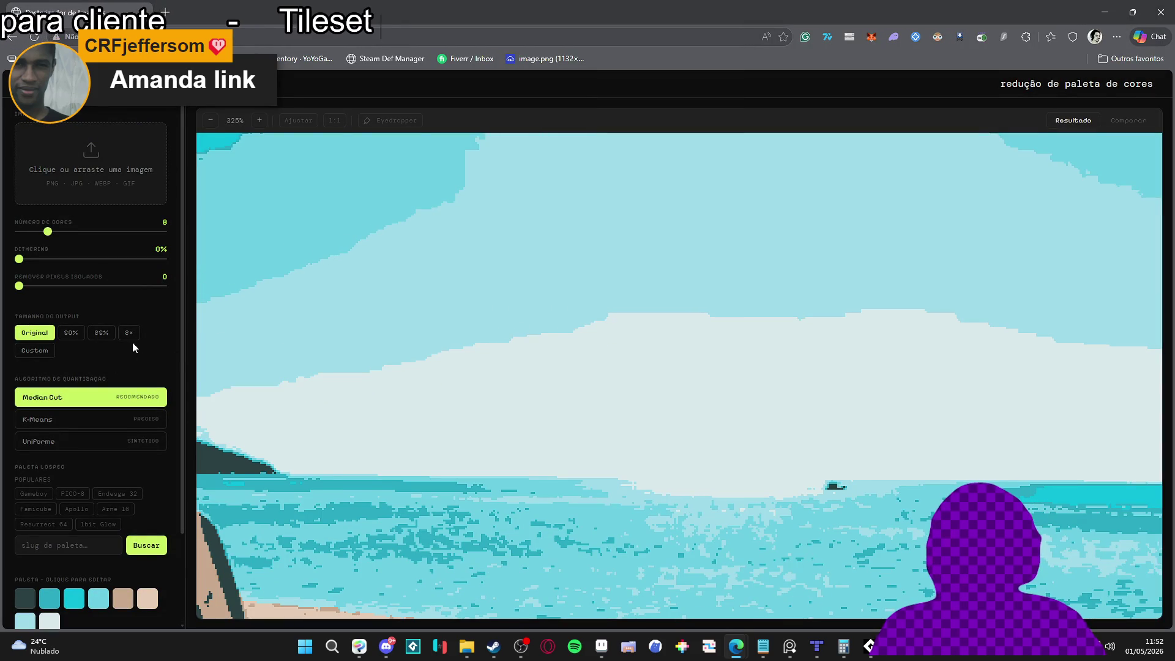
pyautogui.click(110, 340)
pyautogui.moveTo(465, 398); pyautogui.dragTo(502, 399)
pyautogui.scroll(1, 520, 422)
pyautogui.scroll(4, 367, 394)
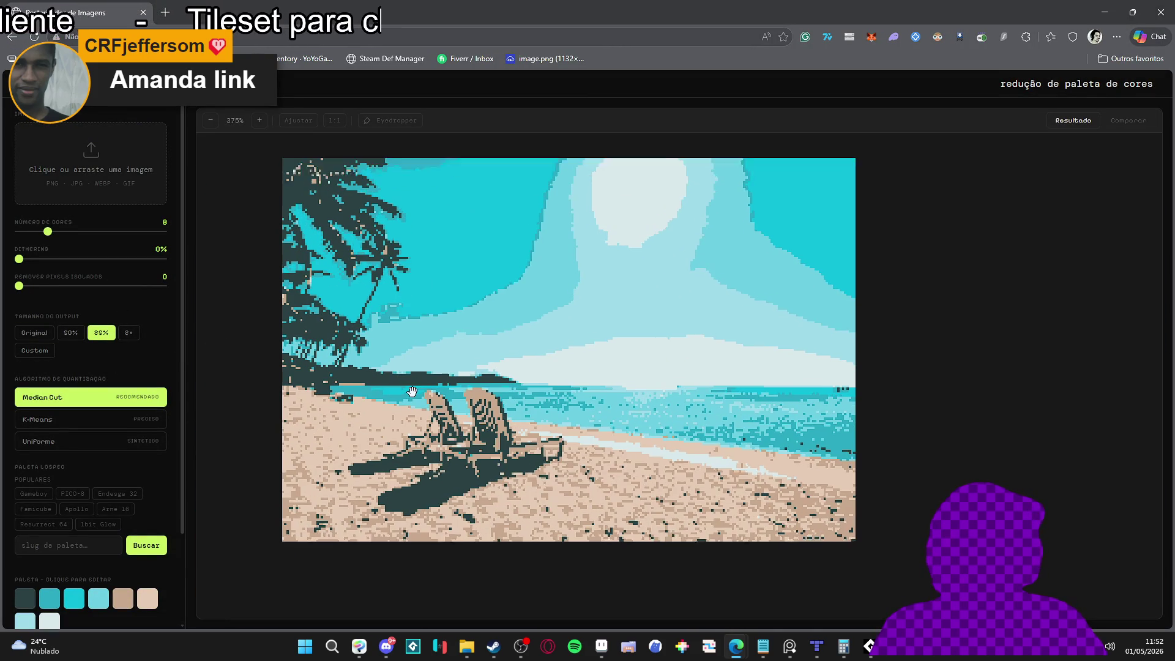
pyautogui.moveTo(367, 395)
pyautogui.mouseDown()
pyautogui.moveTo(425, 387)
pyautogui.moveTo(395, 406)
pyautogui.mouseUp()
# Adjust the dithering and set isolated-pixel removal to 1 on the beach image.
pyautogui.moveTo(22, 263); pyautogui.dragTo(113, 265)
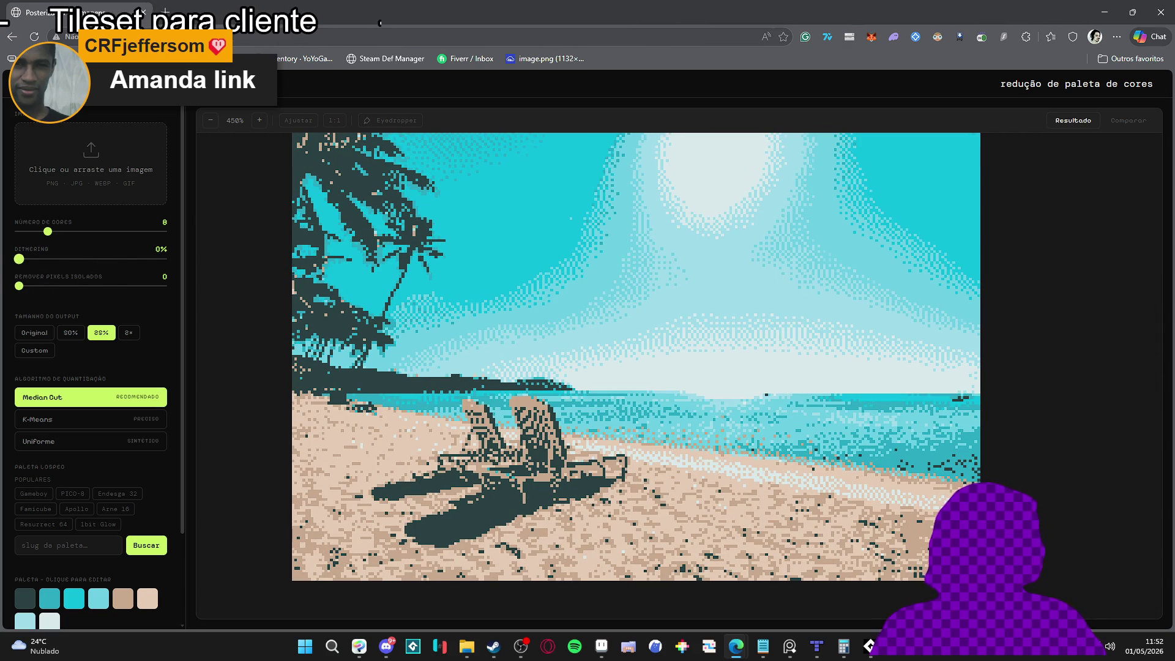
pyautogui.moveTo(47, 289); pyautogui.dragTo(74, 290)
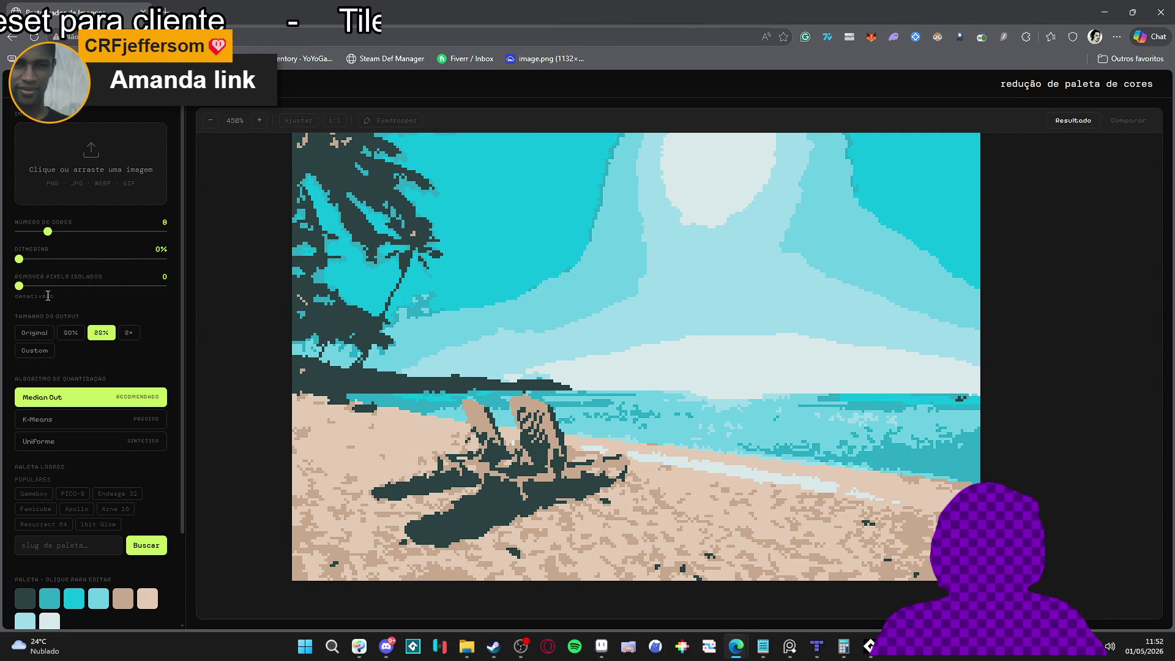
pyautogui.moveTo(60, 293); pyautogui.dragTo(95, 296)
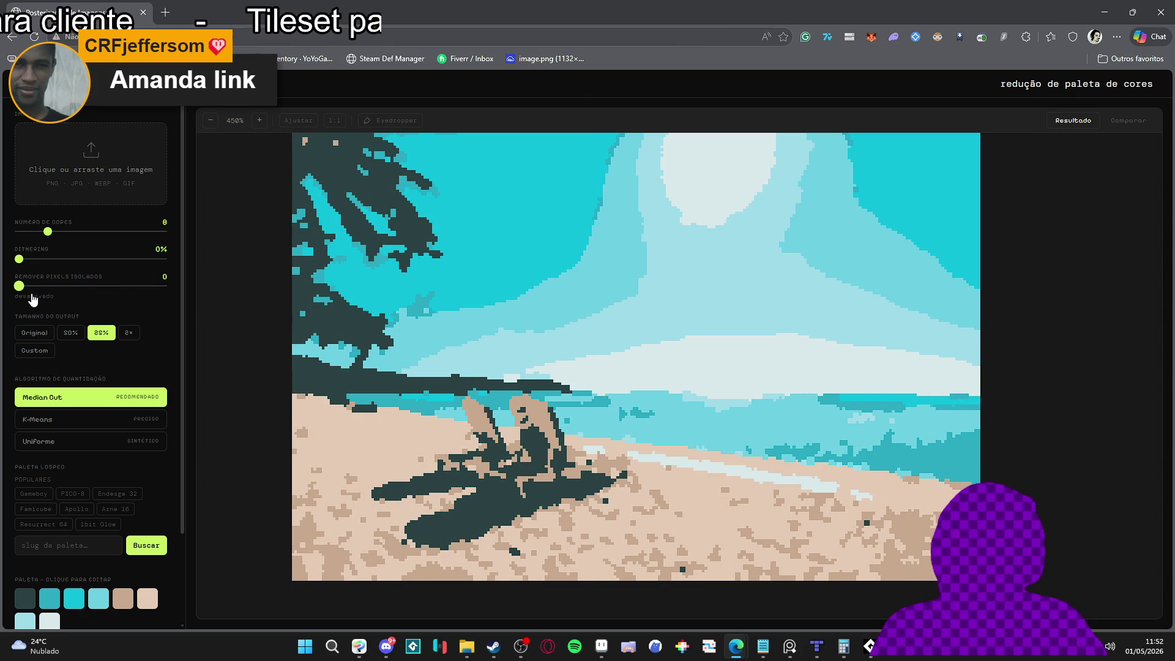
pyautogui.scroll(-3, 105, 410)
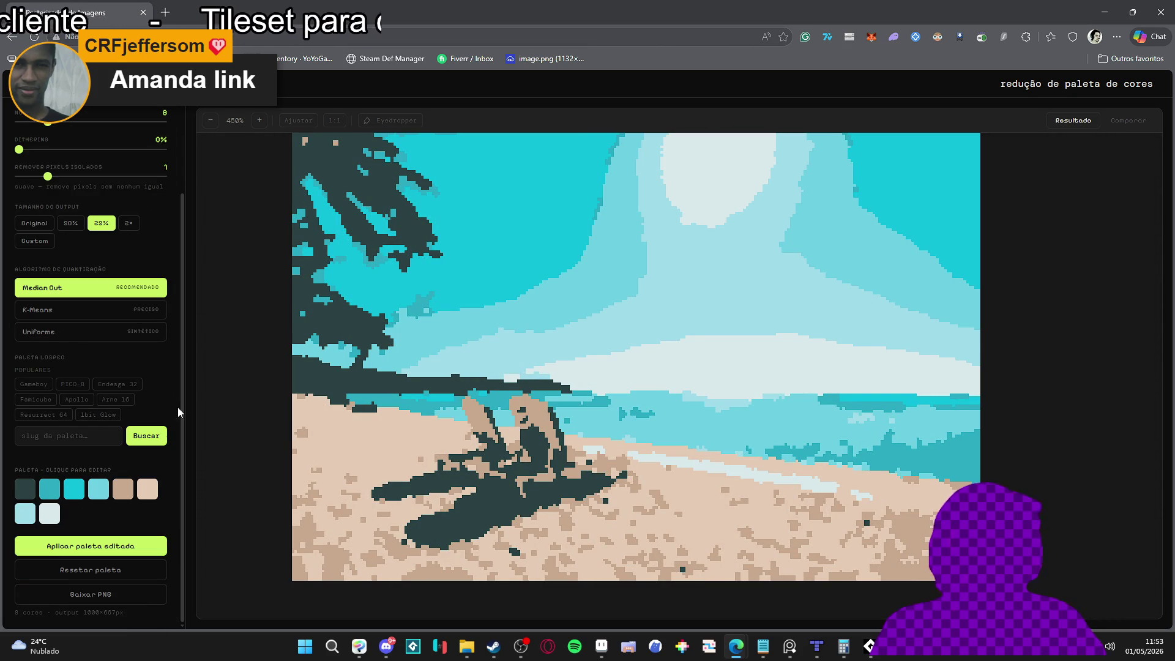
# Apply the Gameboy palette, then PICO-8, to the beach; turn pixel removal off and open a new tab.
pyautogui.click(34, 384)
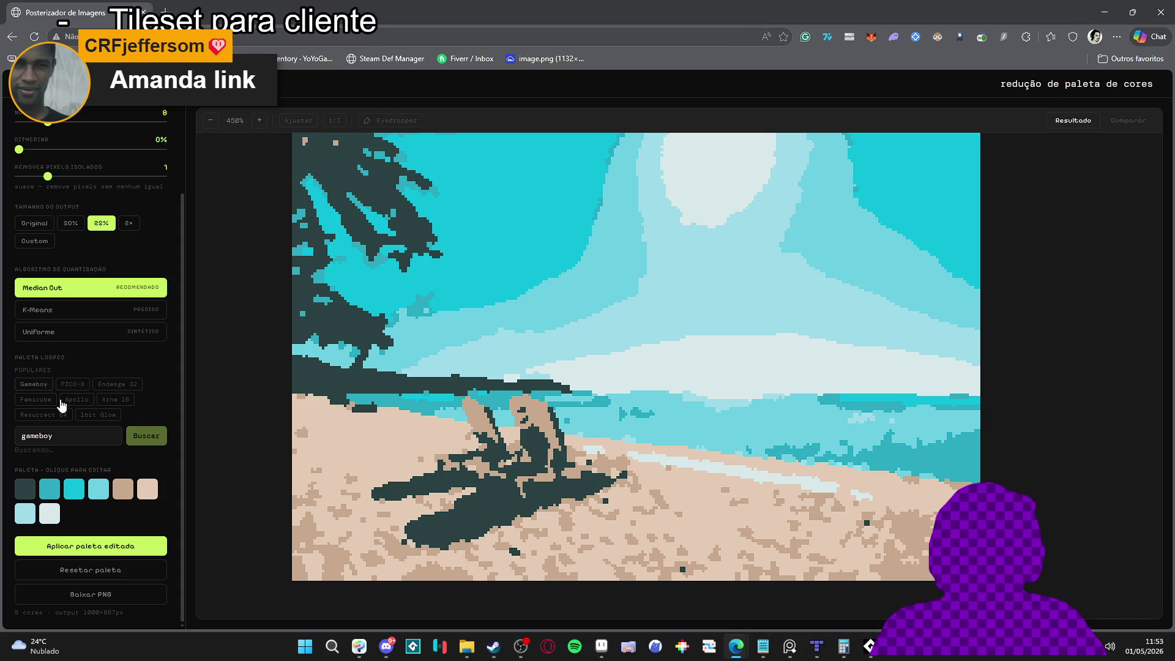
pyautogui.click(93, 500)
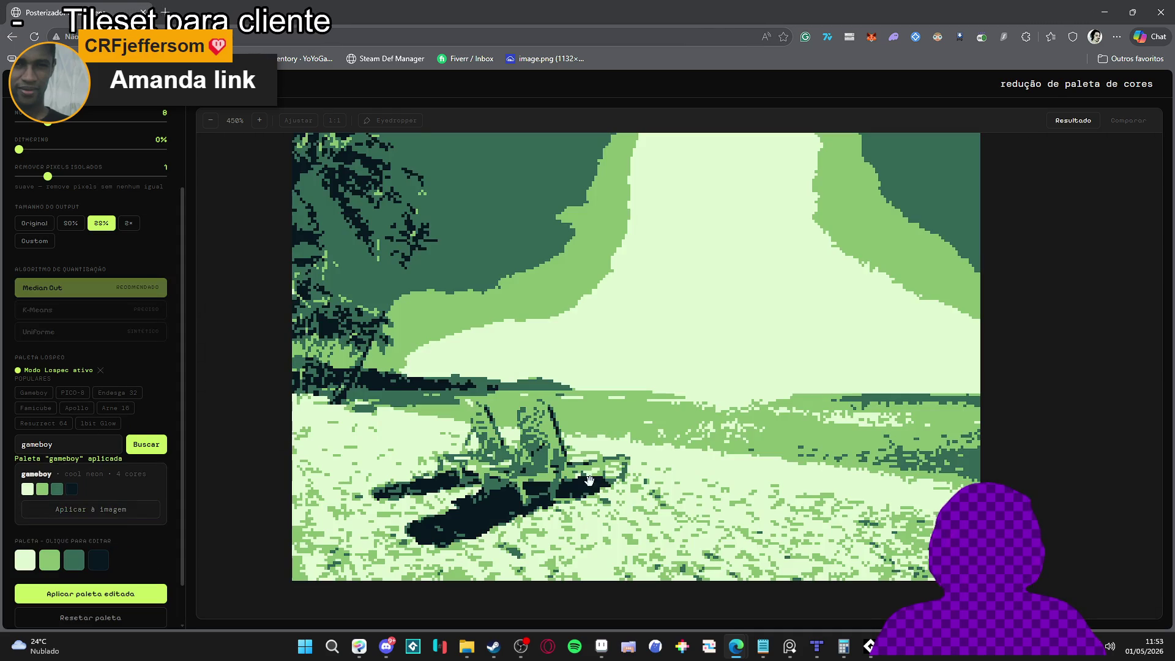
pyautogui.click(67, 395)
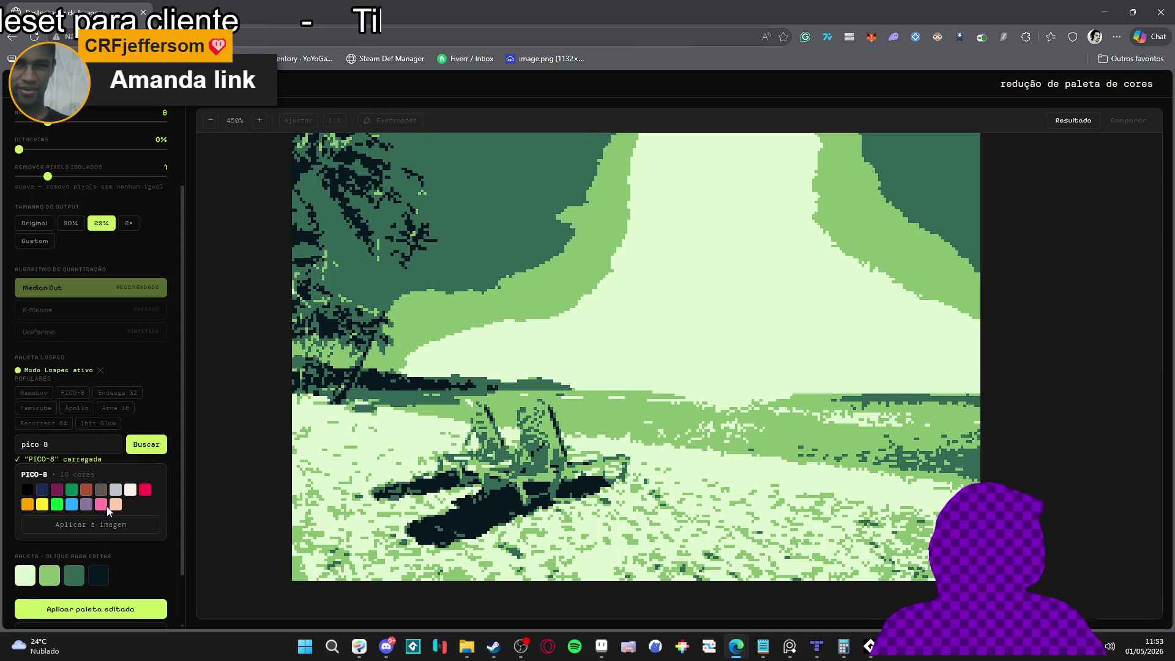
pyautogui.click(92, 524)
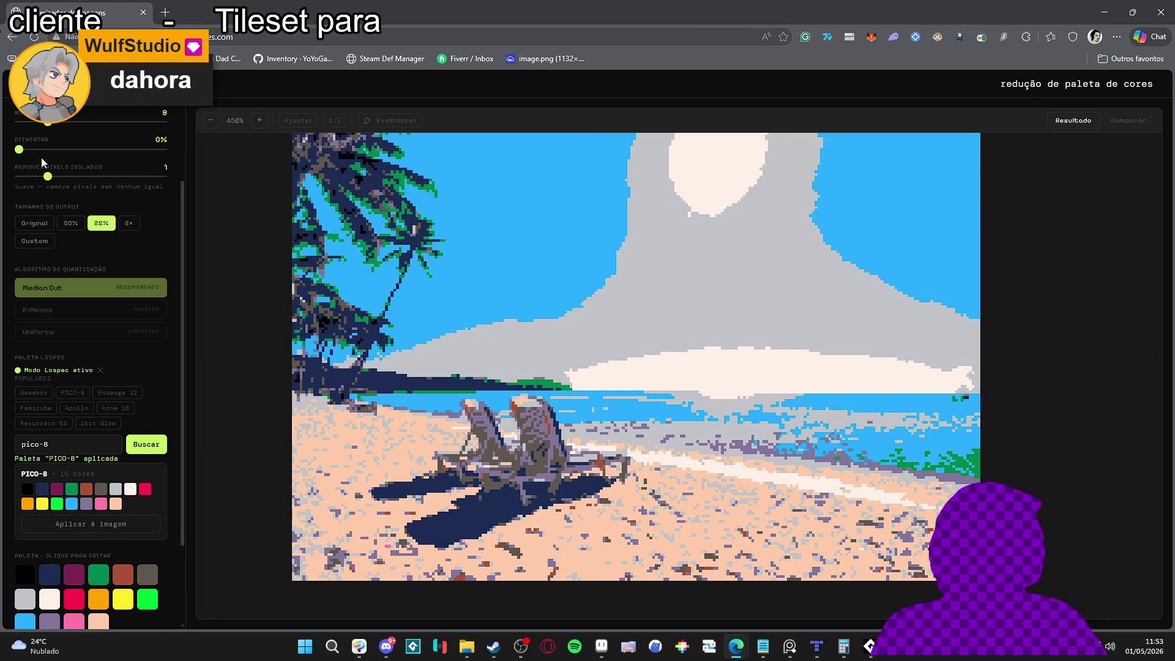
pyautogui.moveTo(70, 184)
pyautogui.mouseDown()
pyautogui.moveTo(104, 178)
pyautogui.moveTo(66, 190)
pyautogui.mouseUp()
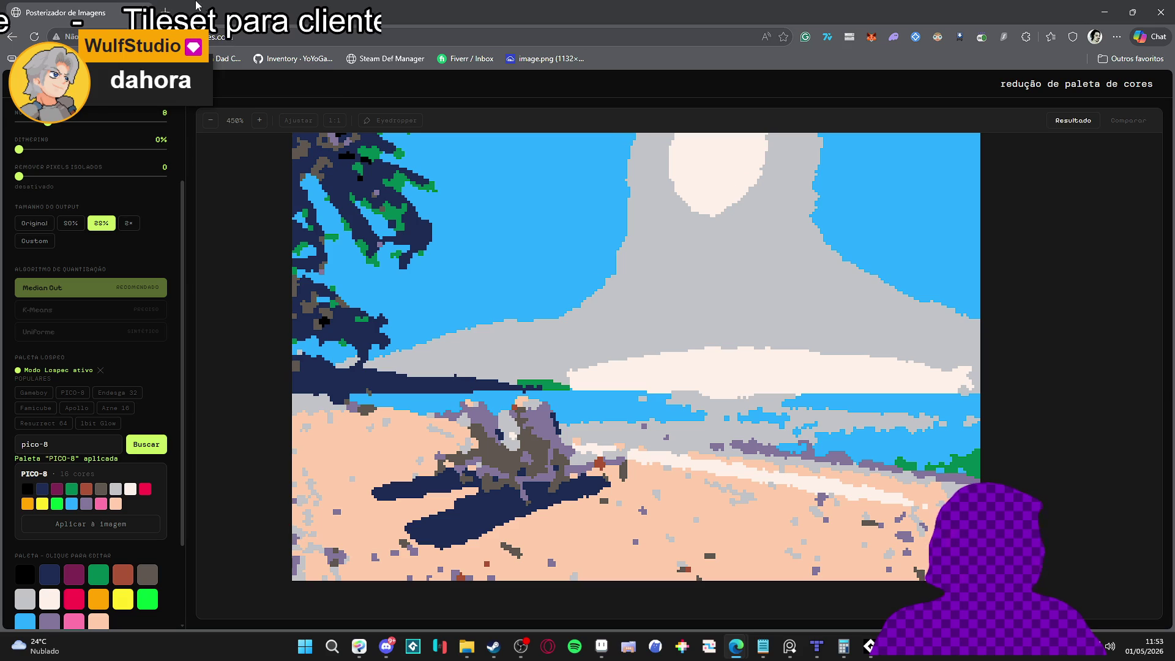
pyautogui.click(165, 5)
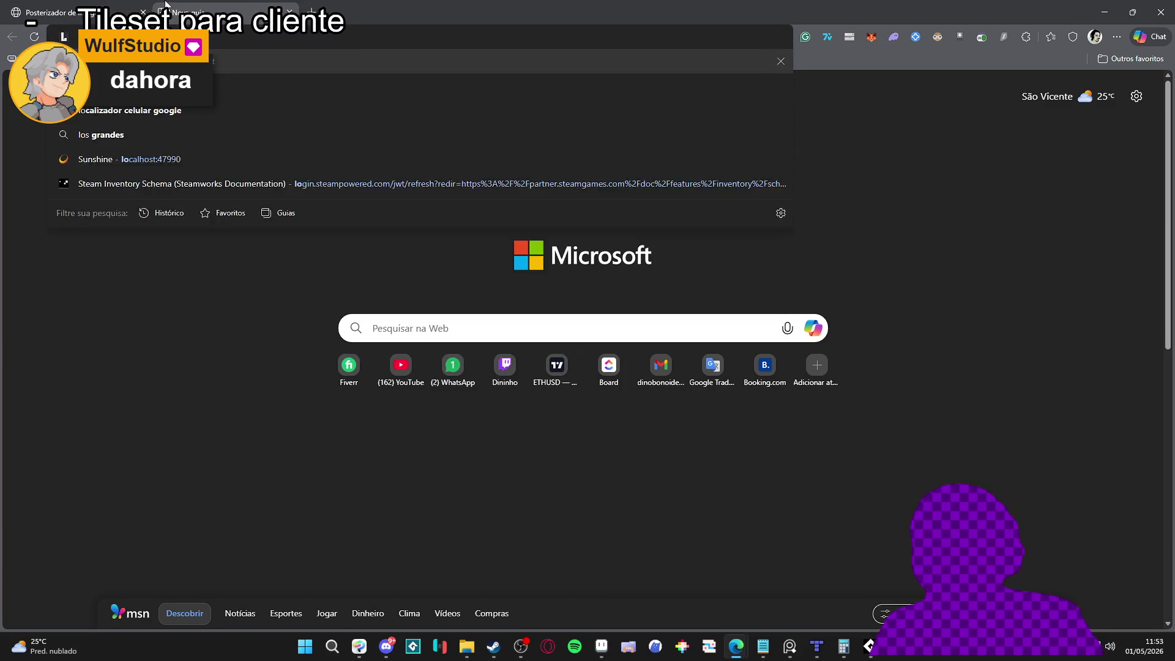
# Go to lospec.com/palette-list and select the BLINDFOLD palette's name.
pyautogui.write('lospec.com/palette-list')
pyautogui.press('Return')
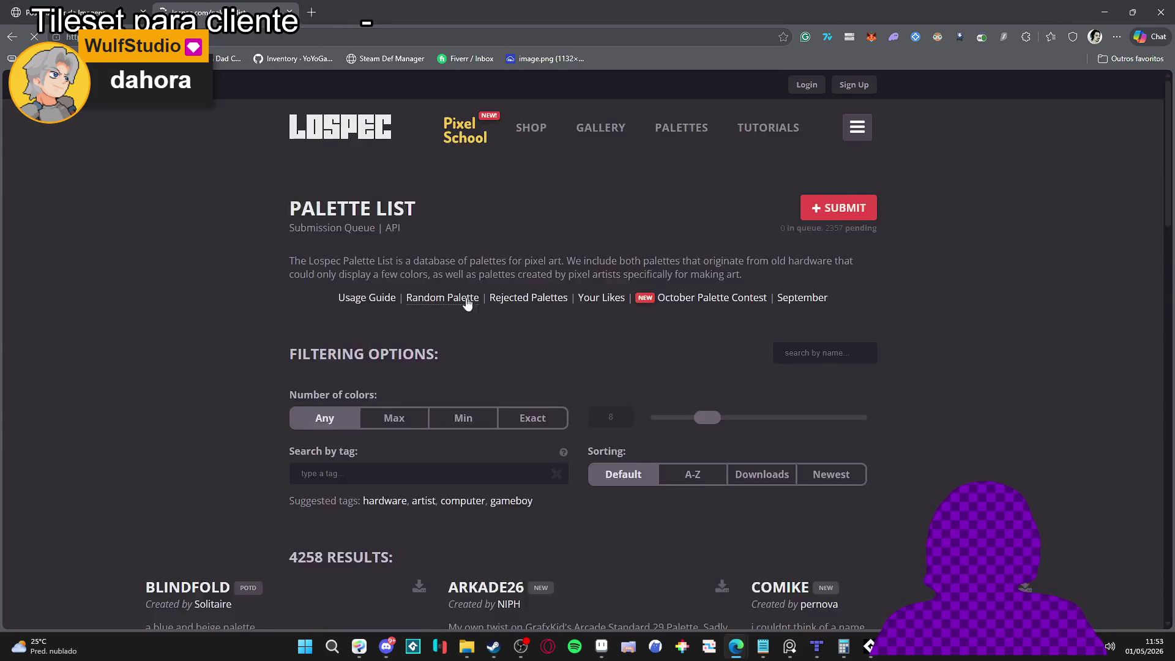
pyautogui.scroll(-9, 380, 347)
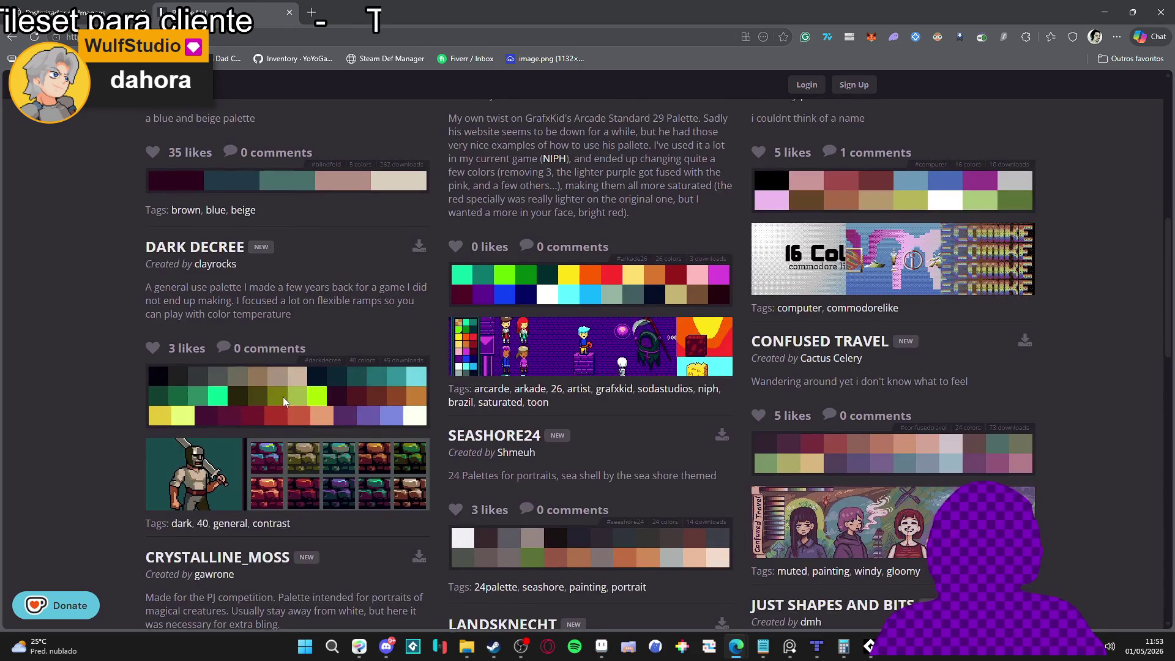
pyautogui.scroll(3, 283, 397)
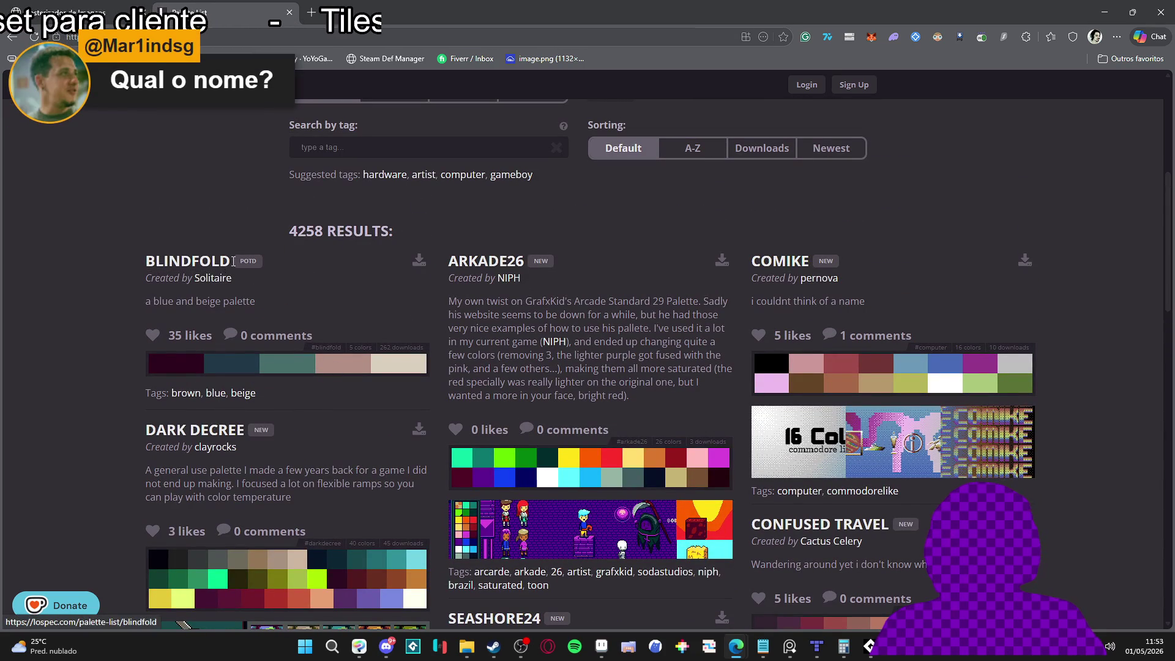
pyautogui.moveTo(231, 260); pyautogui.dragTo(145, 261)
# Back in the posterizer, search the Blindfold Lospec palette and apply it to the beach photo.
pyautogui.click(151, 3)
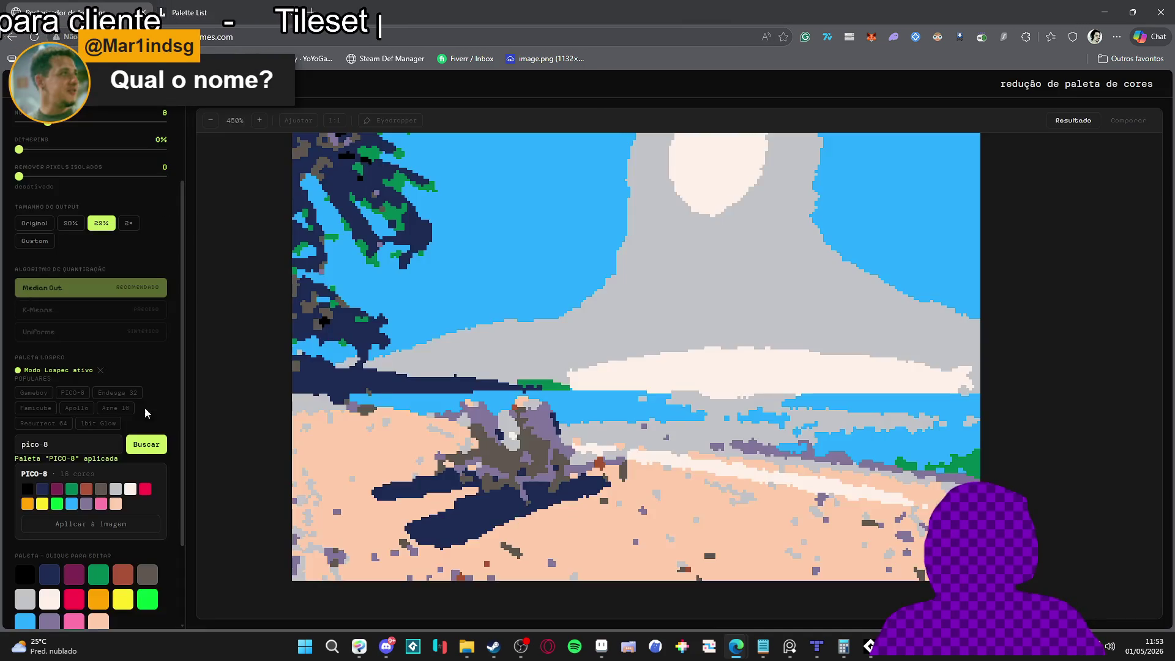
pyautogui.tripleClick(43, 444)
pyautogui.write('Blindfold')
pyautogui.click(160, 451)
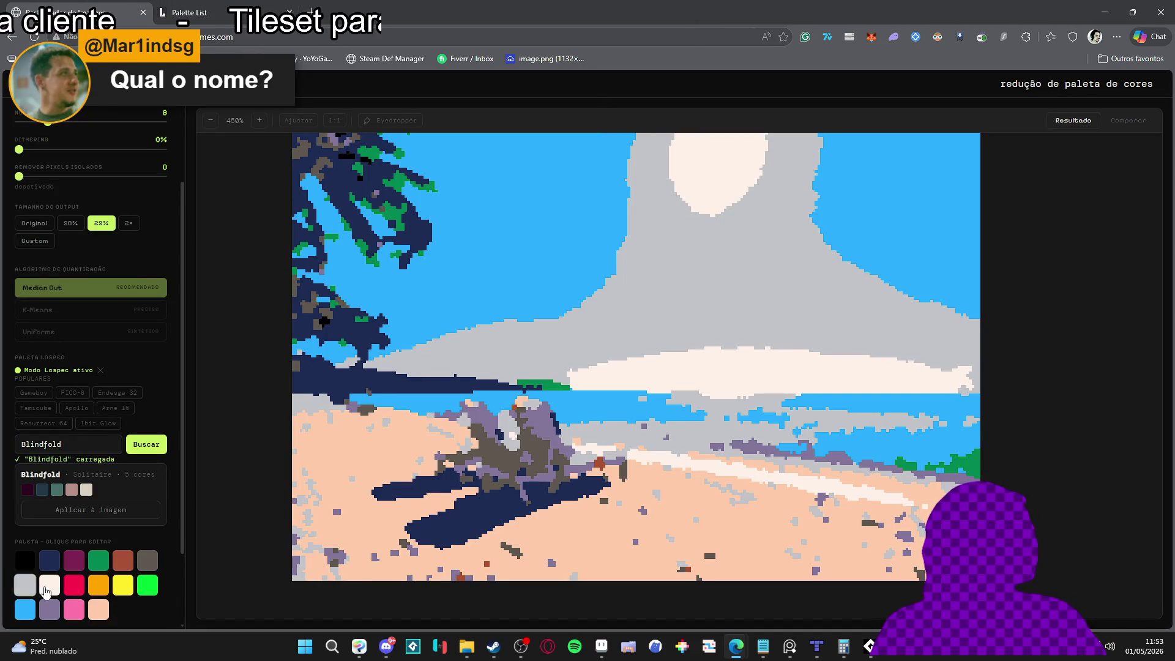
pyautogui.click(80, 509)
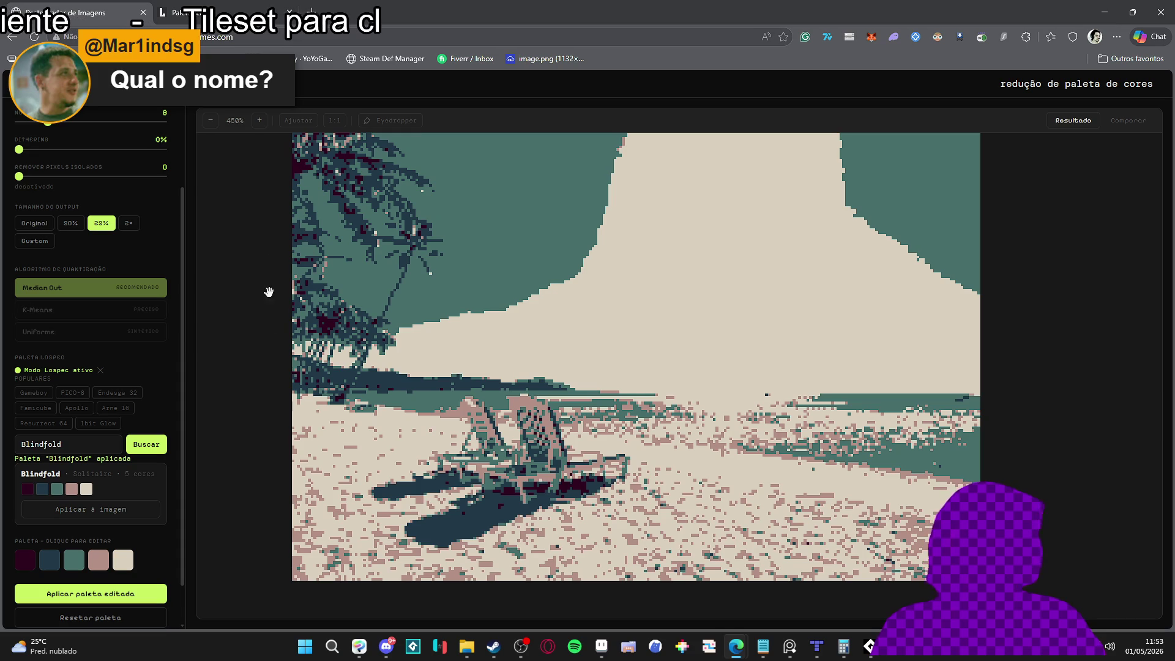
# Eyedrop the beige from the sky and change that swatch to dark red 136,32,32.
pyautogui.scroll(2, 155, 405)
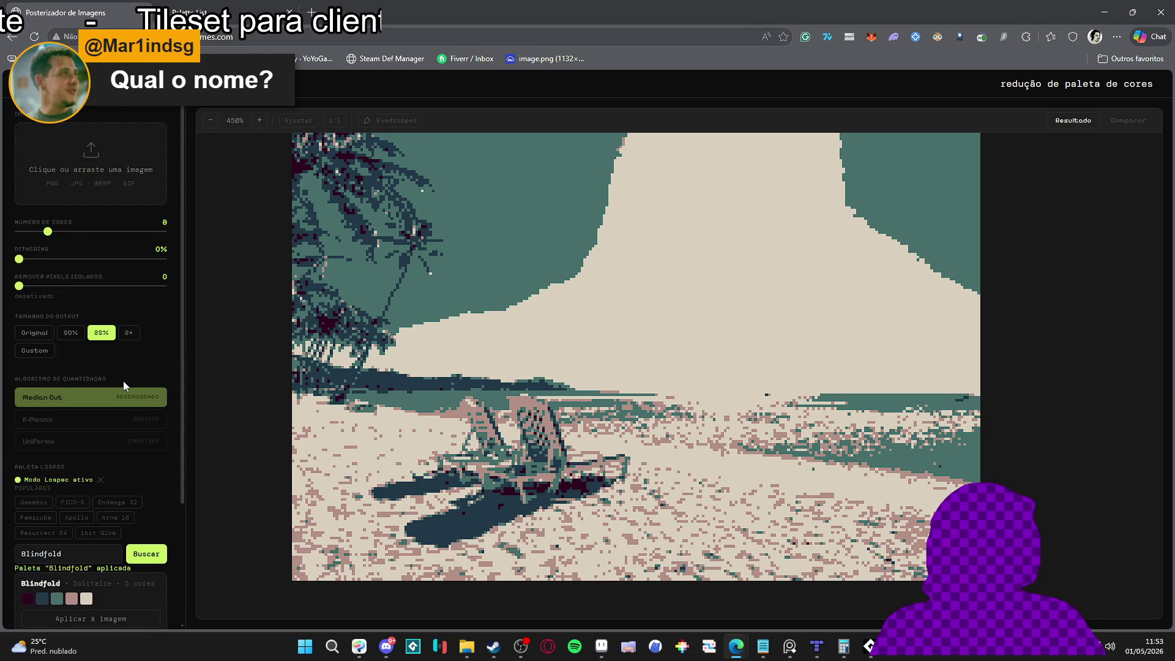
pyautogui.click(391, 120)
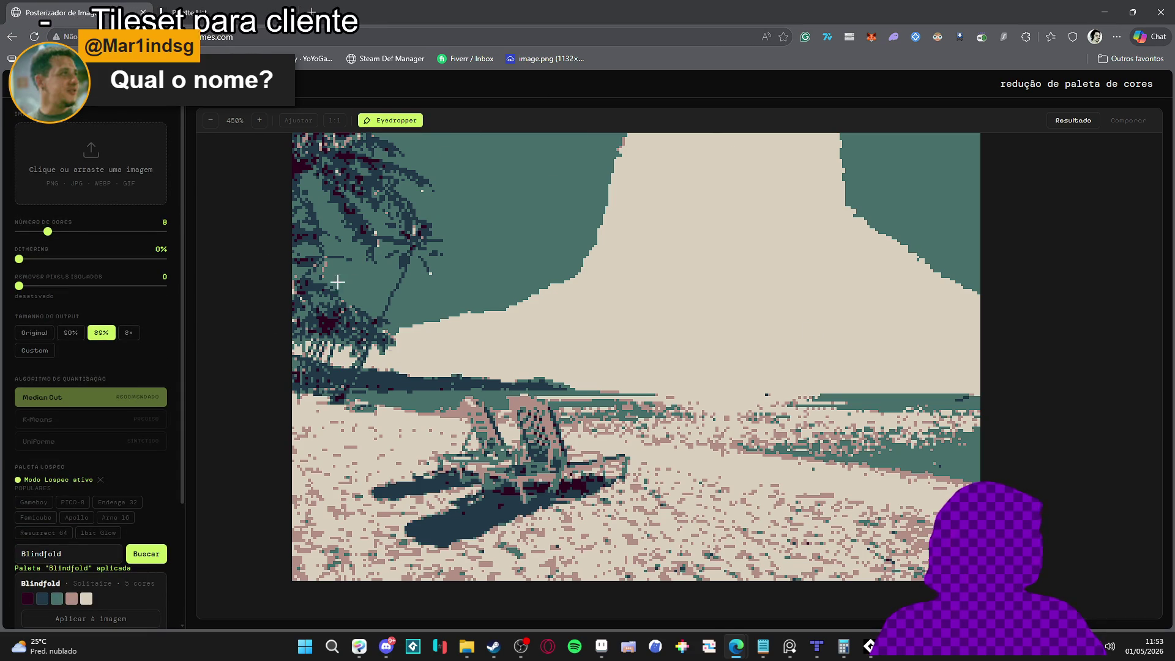
pyautogui.click(688, 237)
pyautogui.click(227, 515)
pyautogui.click(210, 601)
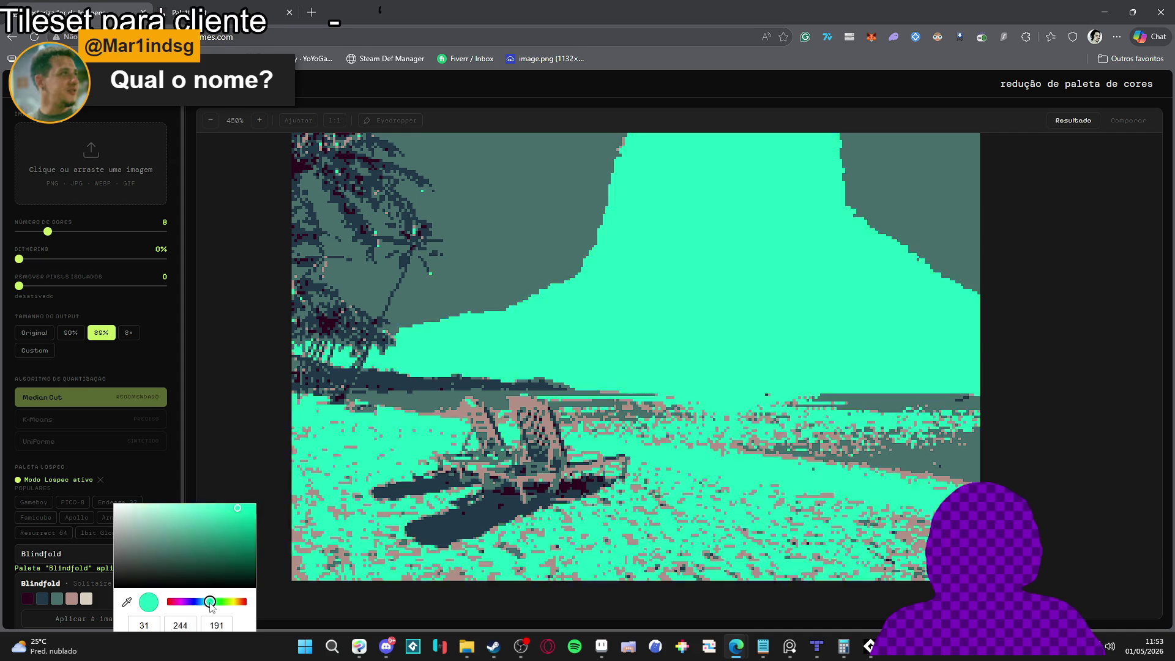
pyautogui.click(211, 530)
pyautogui.moveTo(211, 531); pyautogui.dragTo(218, 542)
pyautogui.click(193, 605)
pyautogui.moveTo(193, 605); pyautogui.dragTo(246, 601)
pyautogui.click(247, 546)
pyautogui.click(222, 543)
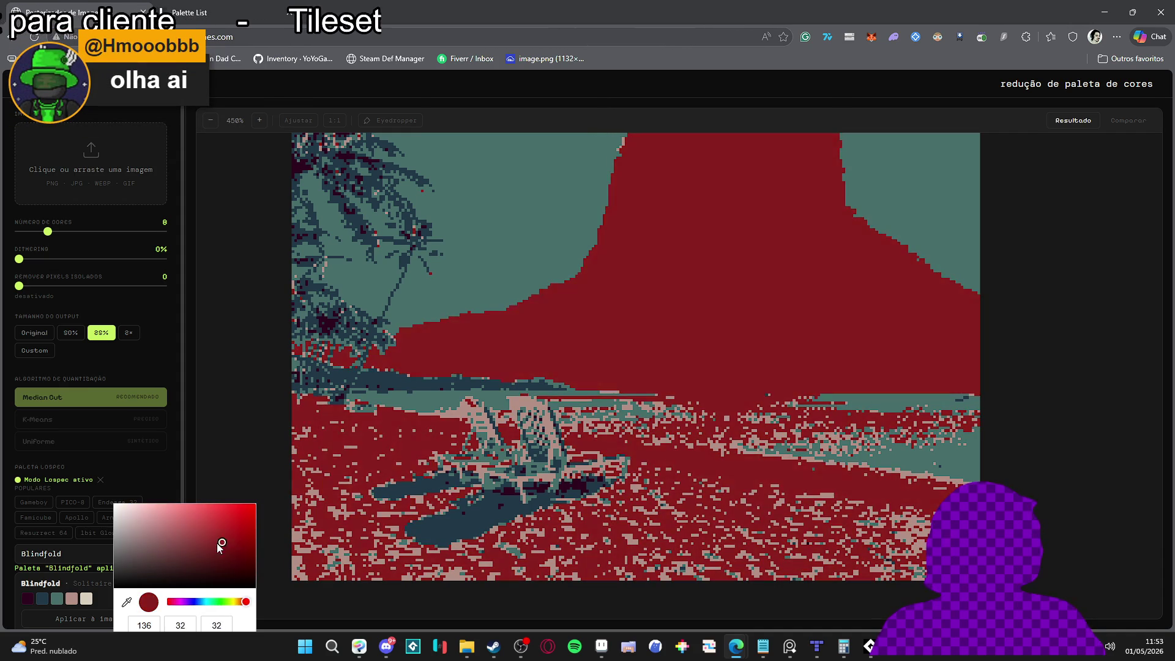
pyautogui.click(196, 492)
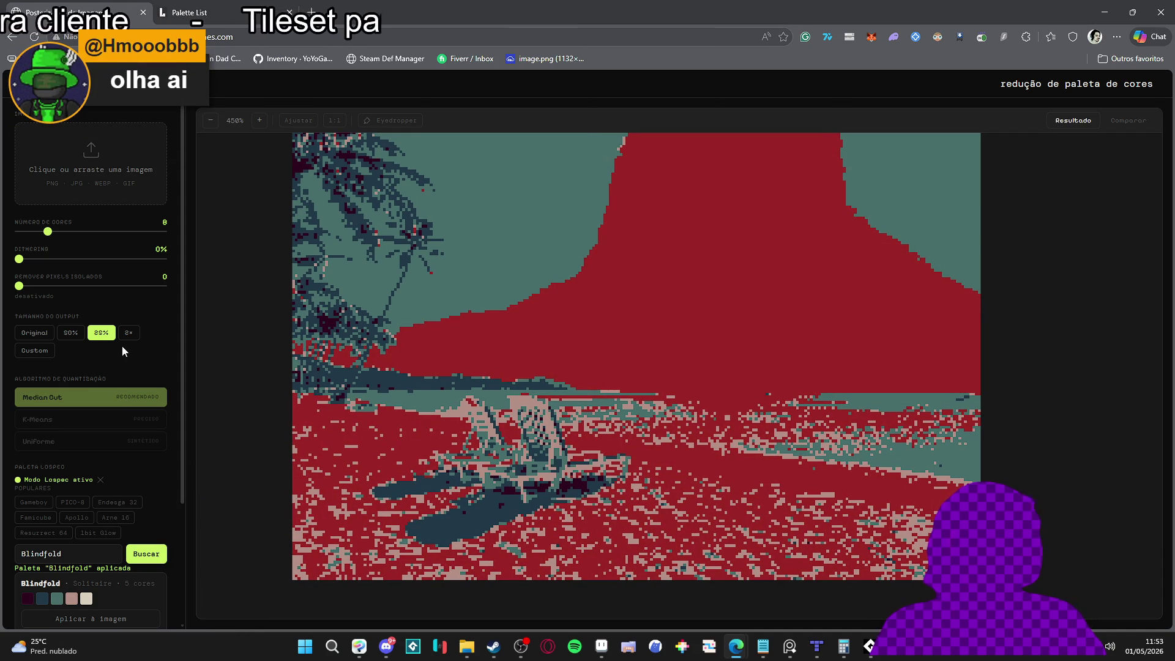
# Apply the edited palette to the image and recentre the result in view.
pyautogui.scroll(-3, 113, 422)
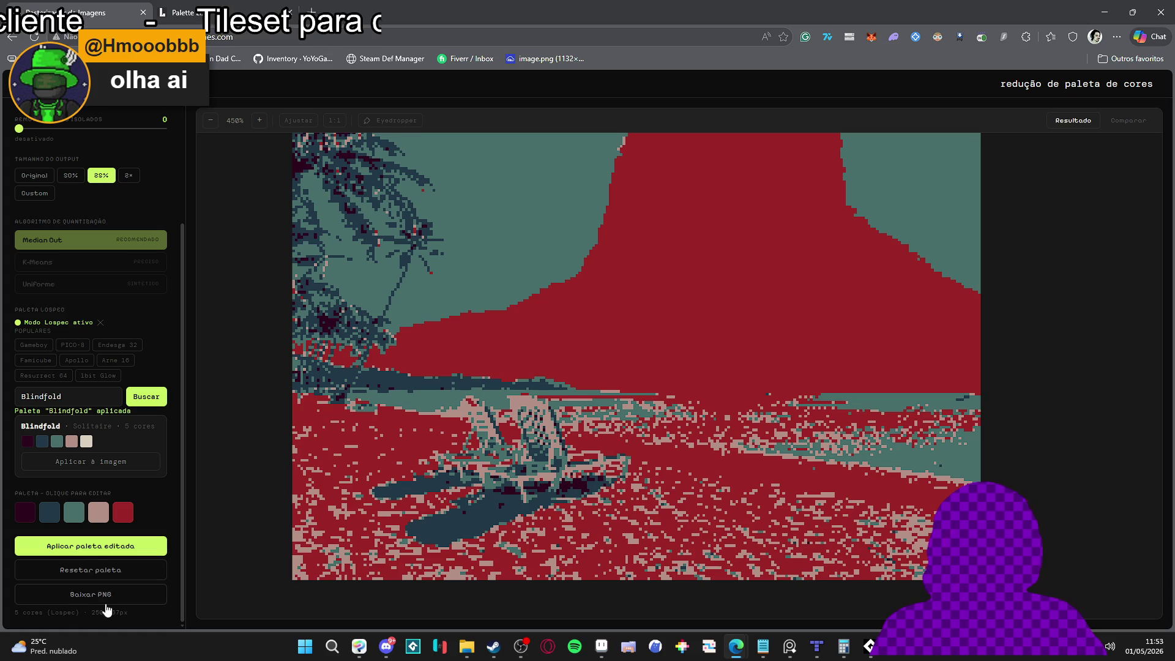
pyautogui.click(132, 548)
pyautogui.moveTo(600, 325); pyautogui.dragTo(595, 340)
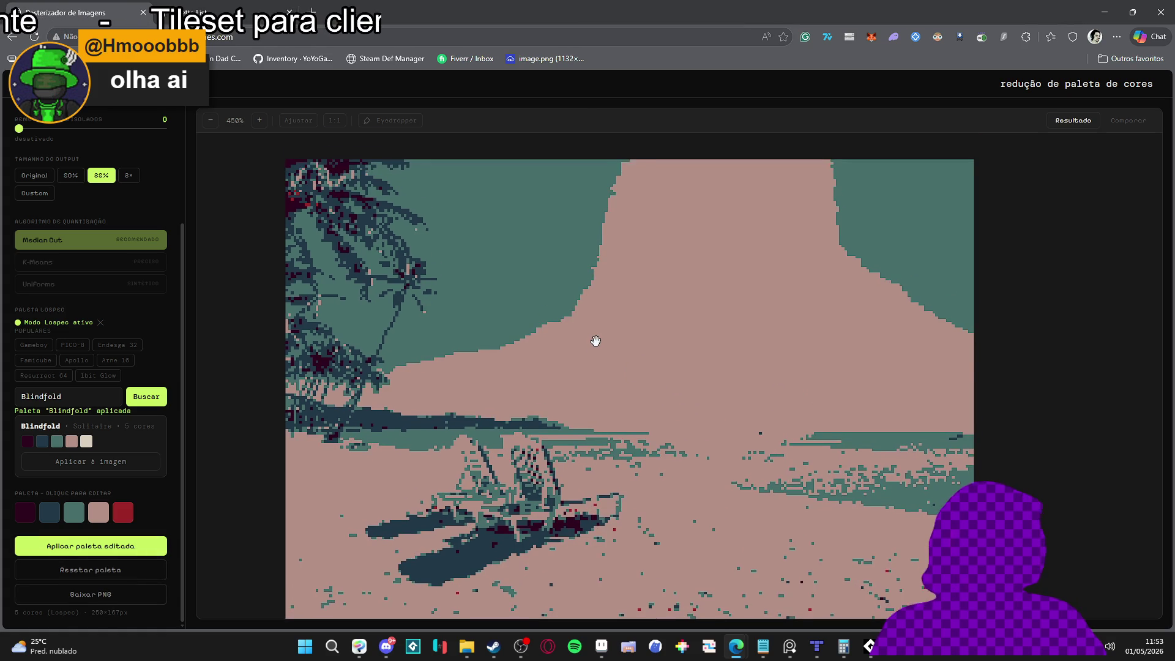
pyautogui.scroll(-1, 596, 341)
pyautogui.moveTo(479, 339); pyautogui.dragTo(470, 316)
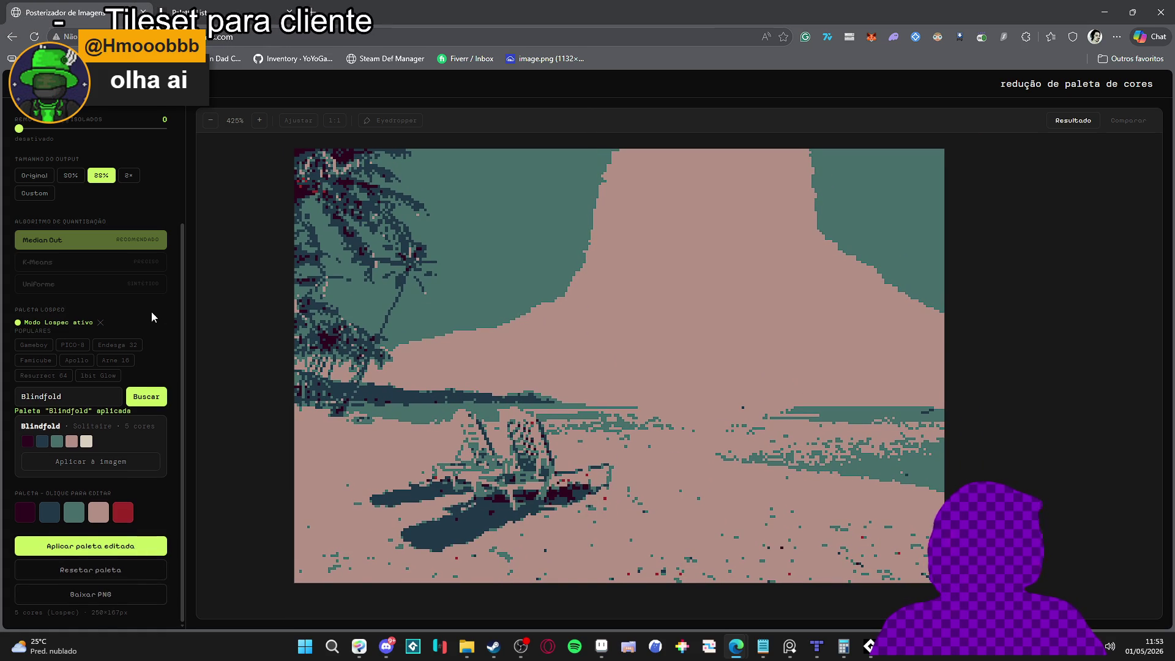
pyautogui.scroll(3, 152, 312)
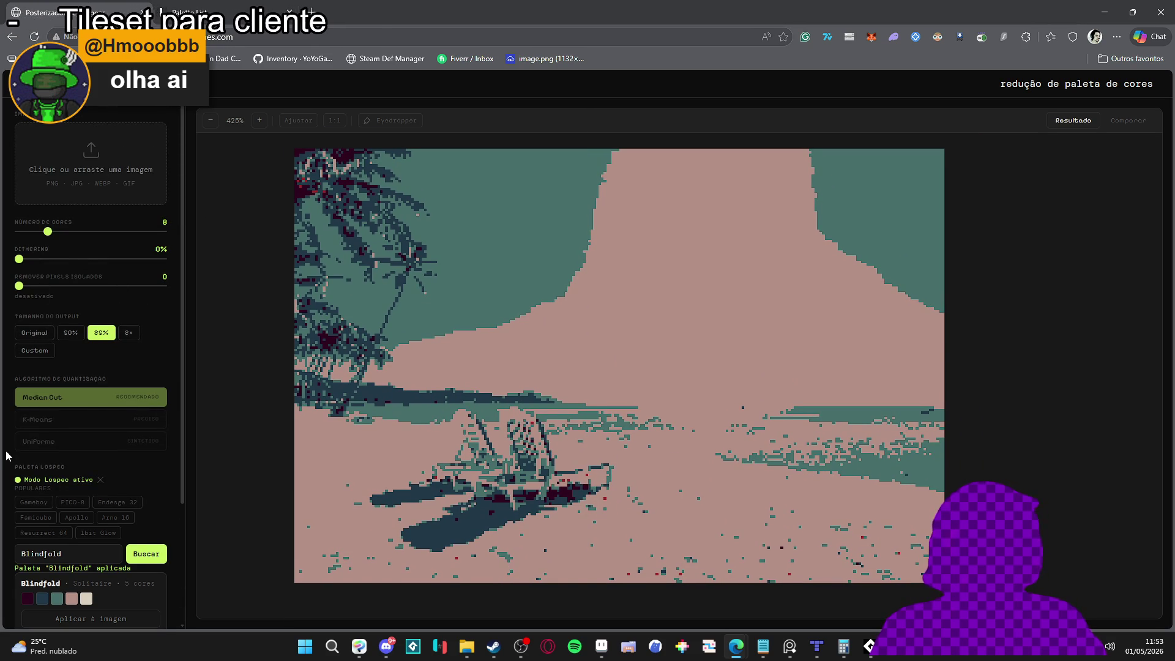
pyautogui.scroll(-3, 113, 365)
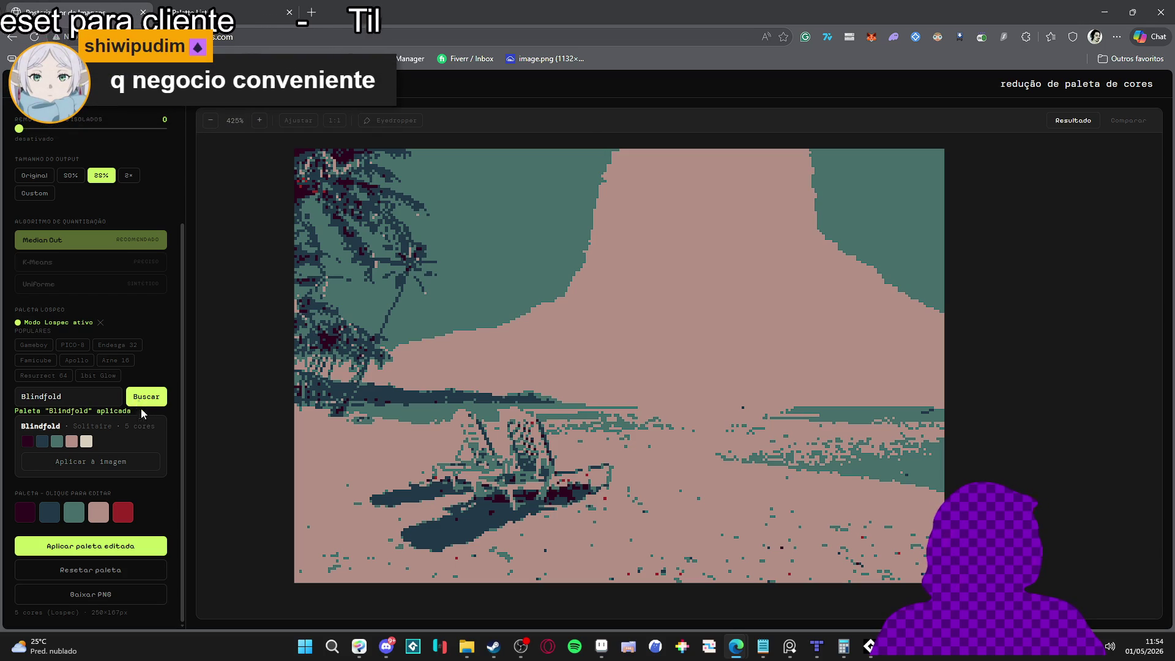
pyautogui.scroll(3, 140, 422)
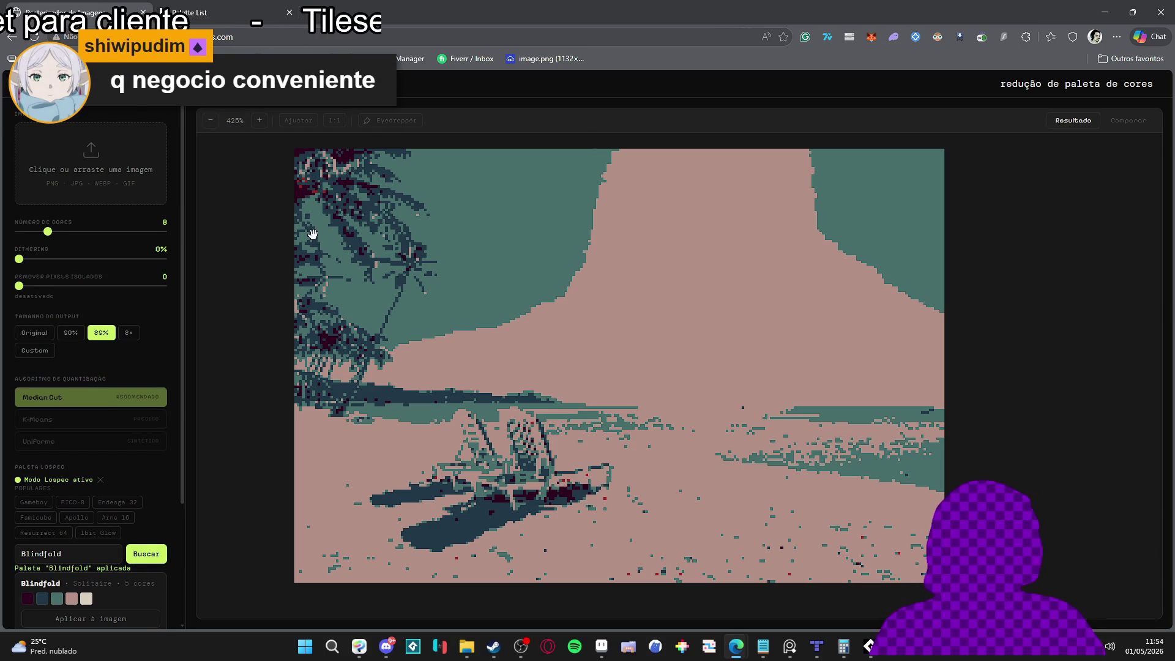
# Close the Posterizador tab in the browser and switch over to Aseprite.
pyautogui.hotkey('ctrl', 'l')
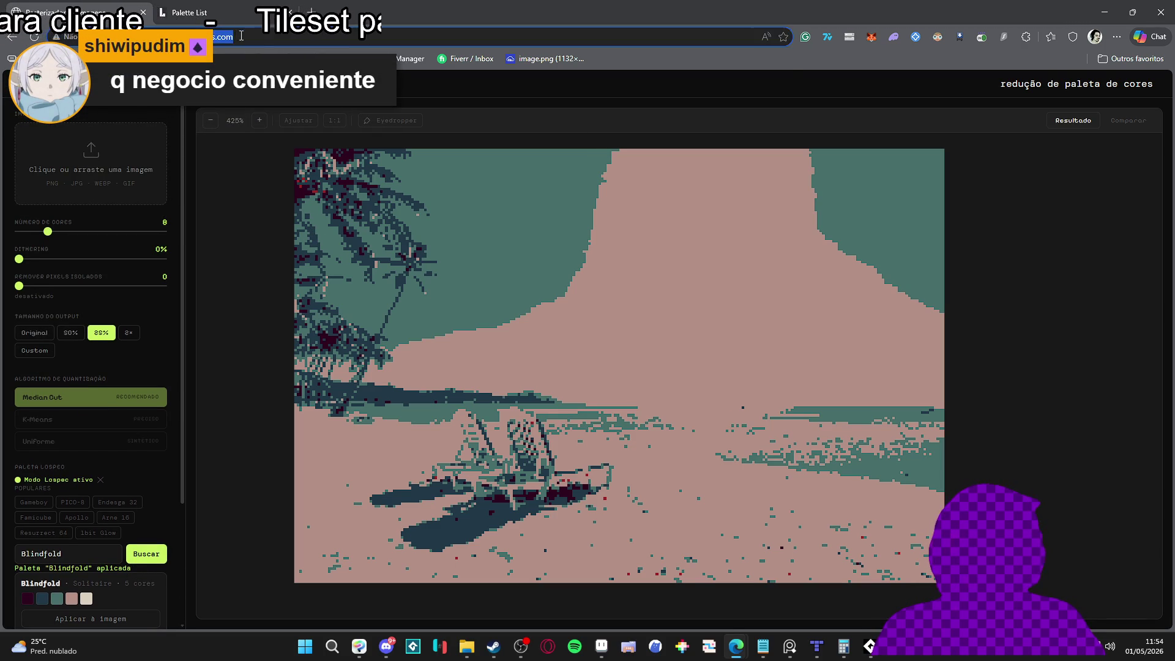
pyautogui.press('Escape')
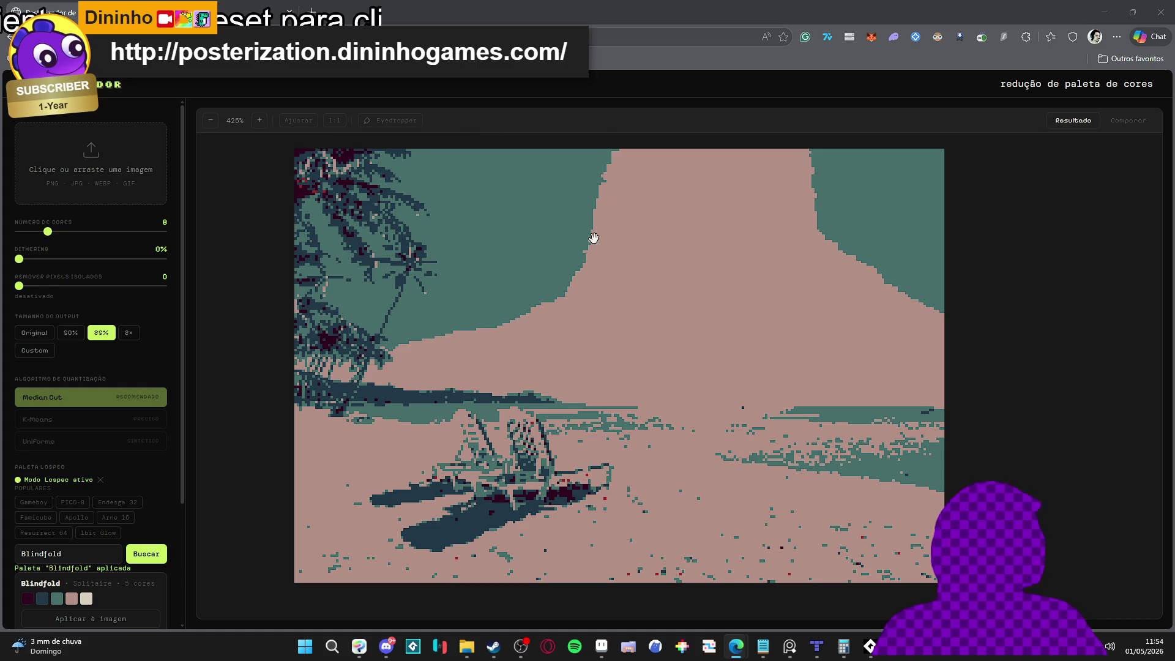
pyautogui.scroll(-3, 130, 222)
pyautogui.scroll(3, 130, 222)
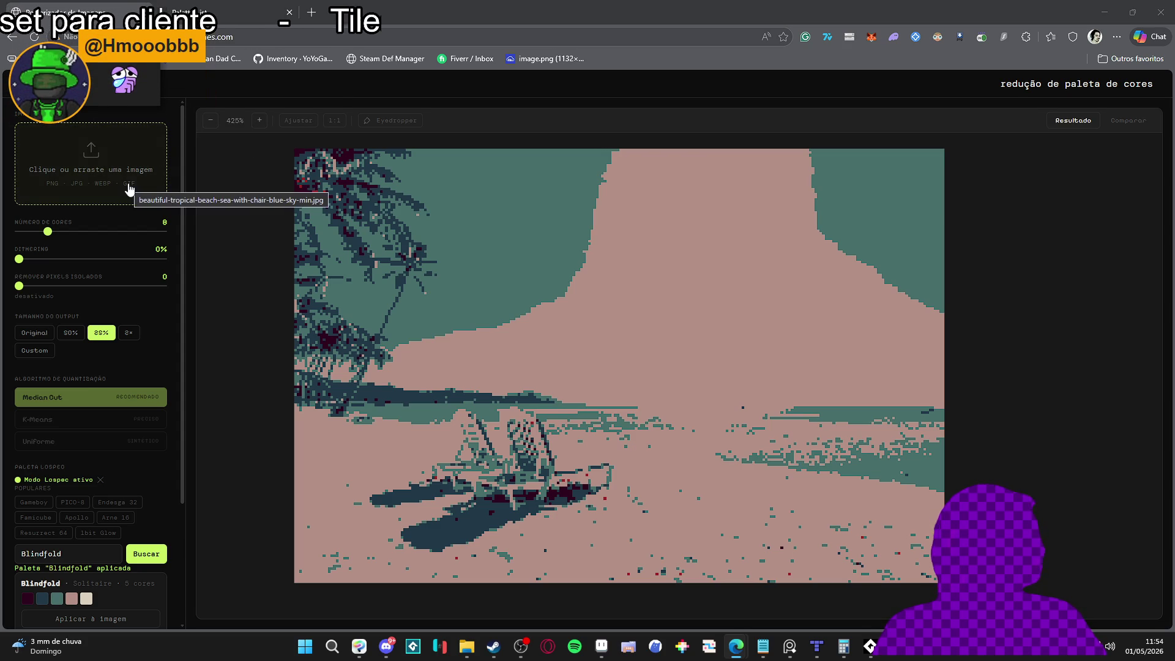
pyautogui.click(143, 12)
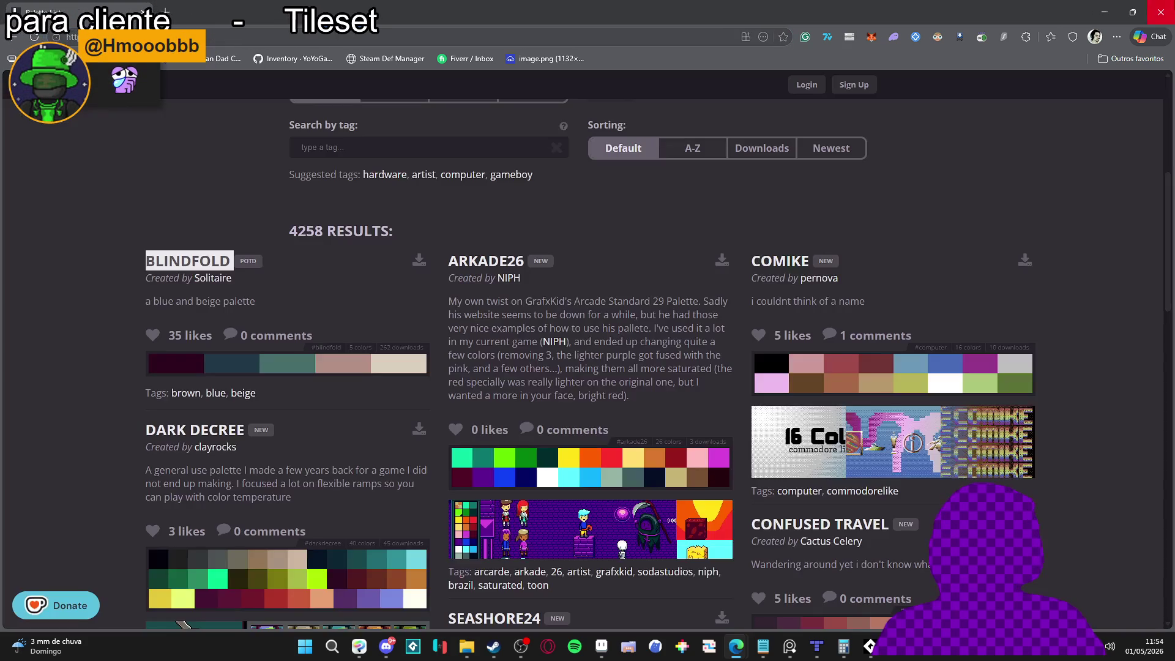
pyautogui.hotkey('alt', 'Tab')
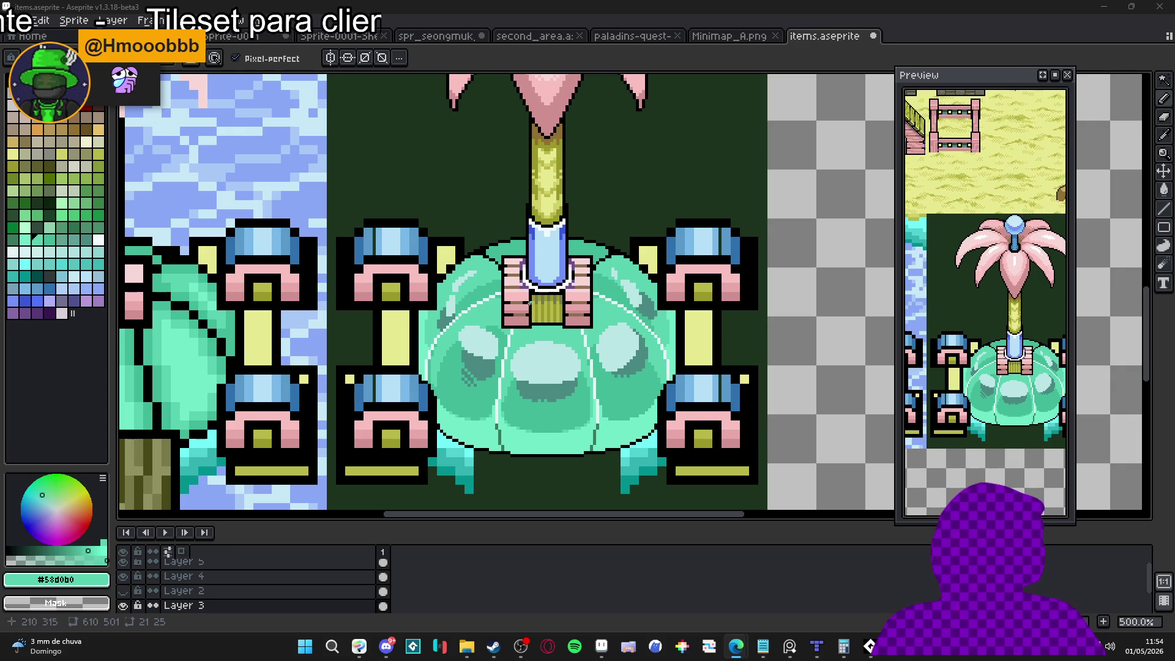
# Zoom around the slime dome and pick the light mint from its bubble.
pyautogui.scroll(8, 504, 384)
pyautogui.scroll(-6, 504, 385)
pyautogui.scroll(3, 604, 365)
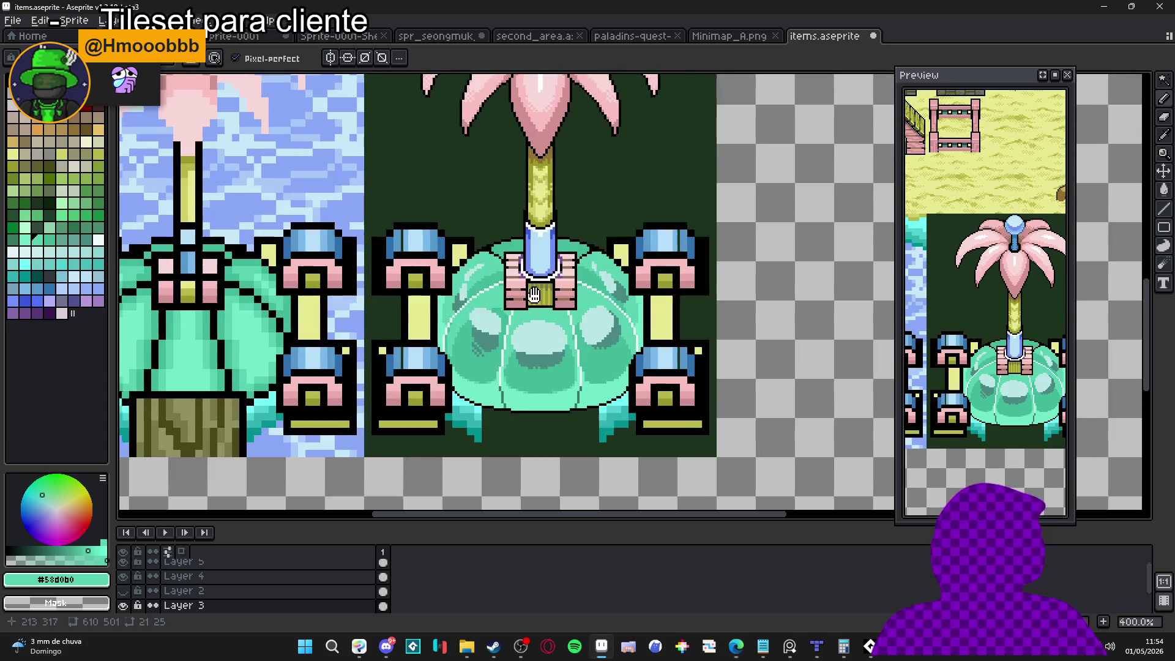
pyautogui.scroll(-3, 604, 365)
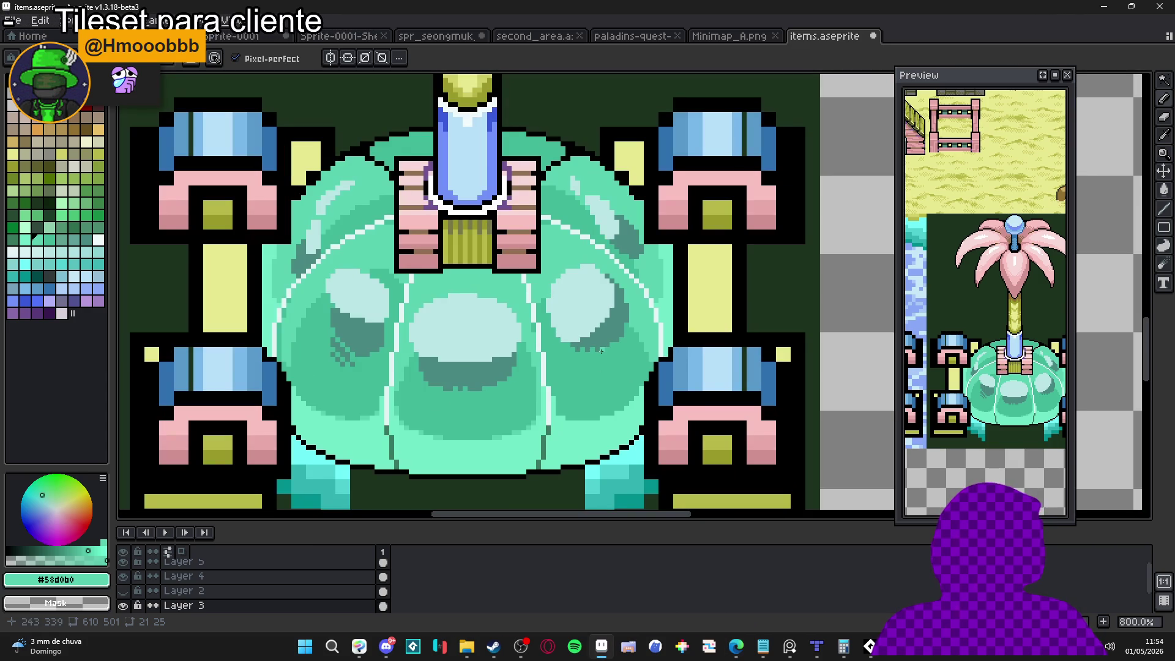
pyautogui.scroll(6, 599, 357)
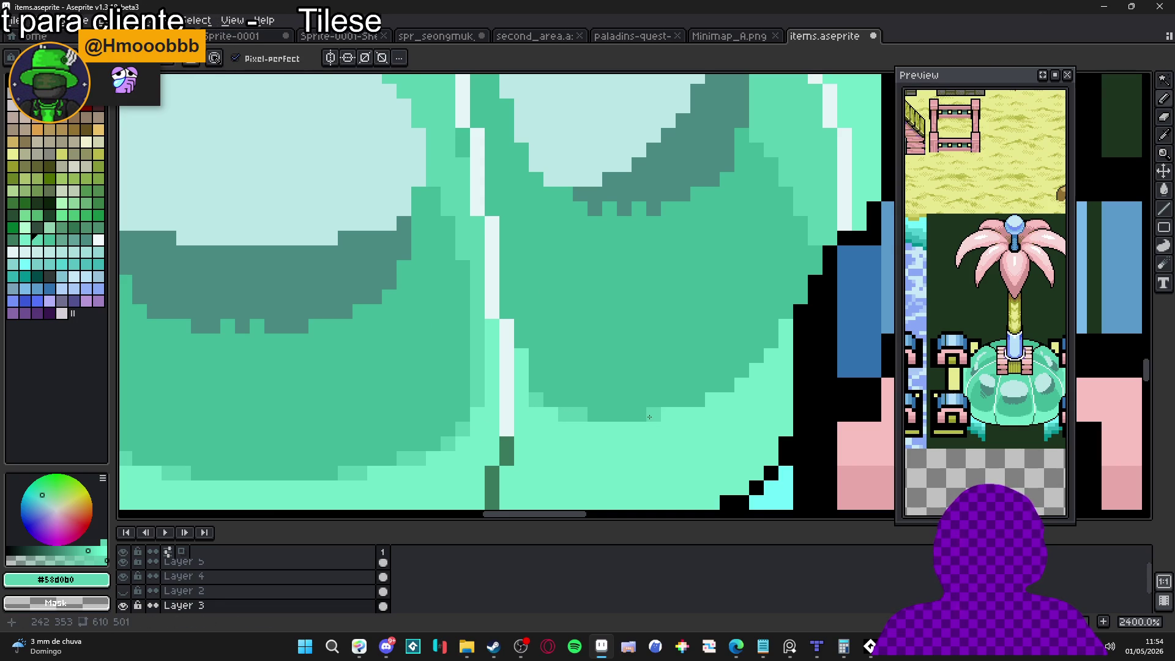
pyautogui.hscroll(2, 707, 397)
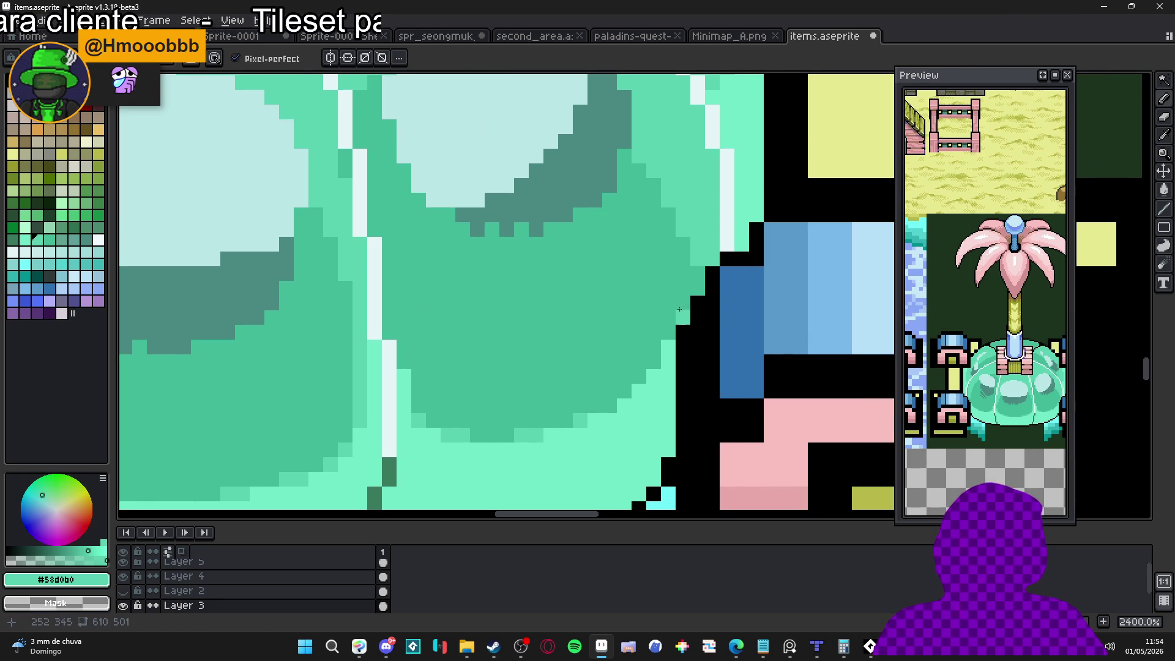
pyautogui.scroll(-3, 610, 334)
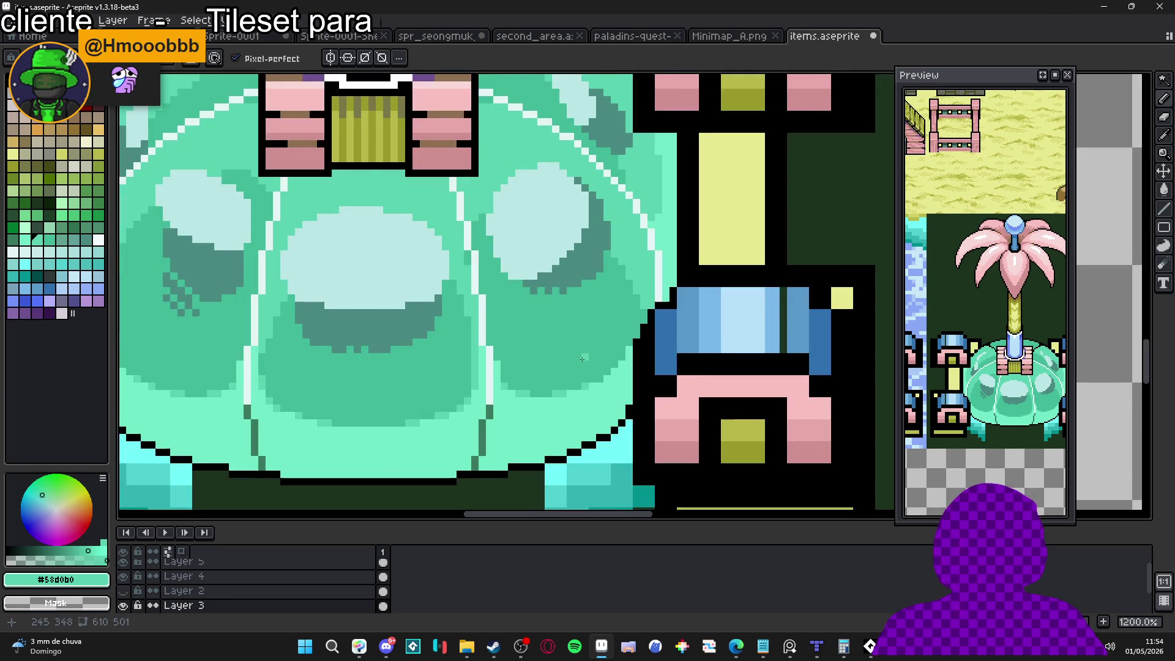
pyautogui.scroll(1, 608, 387)
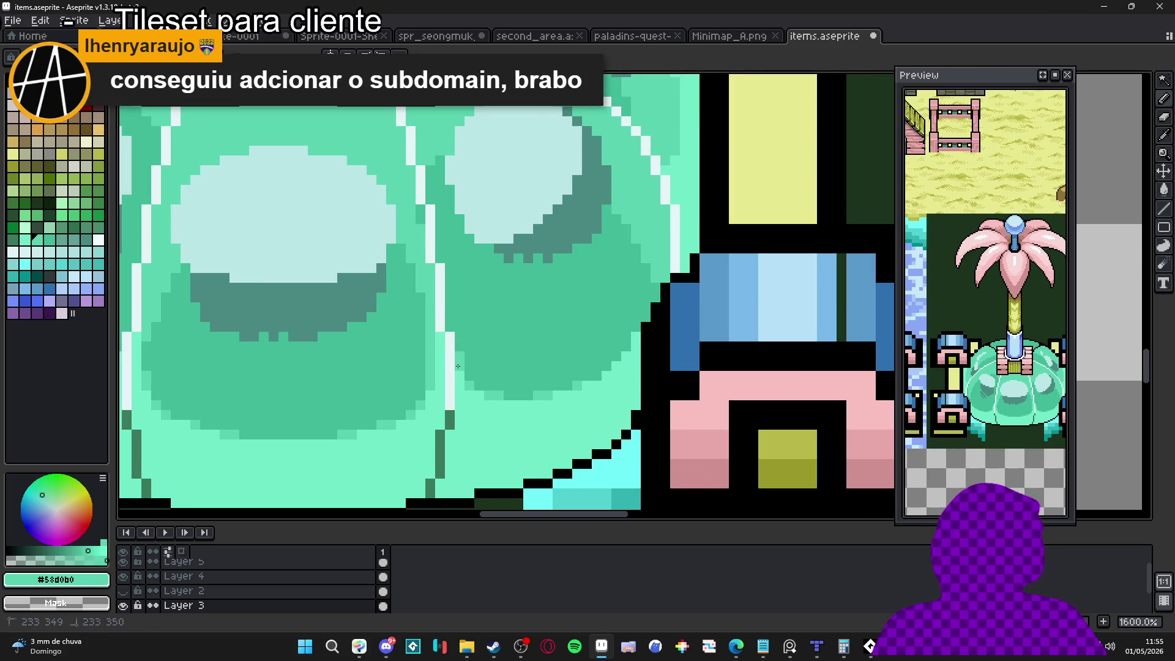
pyautogui.scroll(-3, 489, 379)
pyautogui.scroll(4, 498, 388)
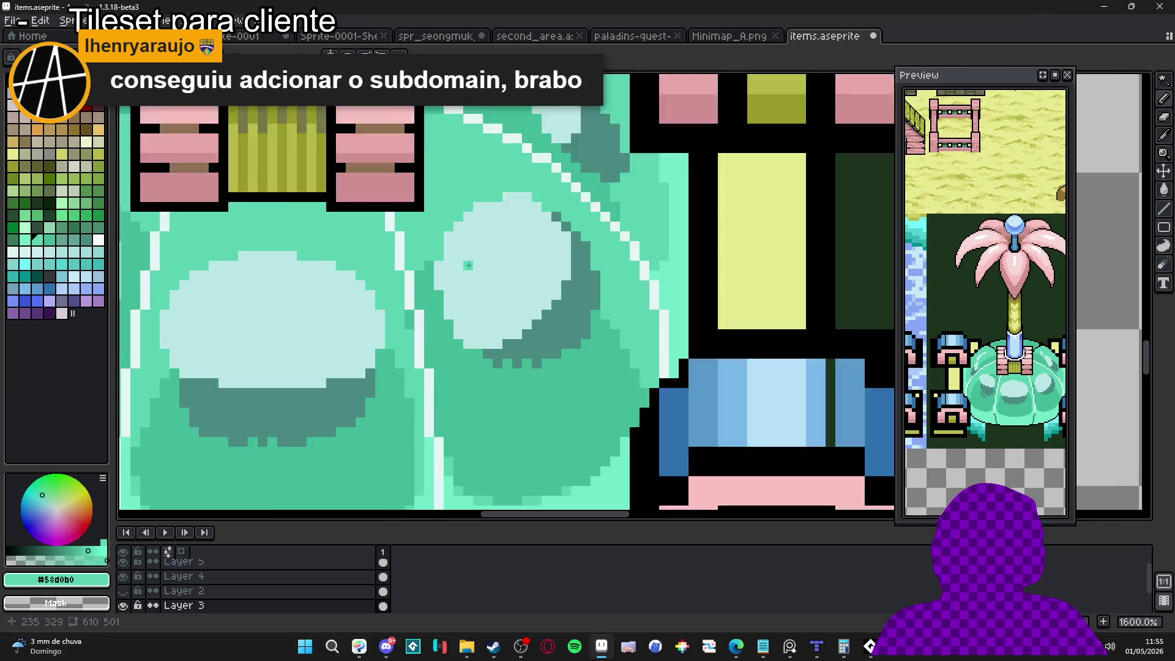
pyautogui.scroll(-1, 549, 415)
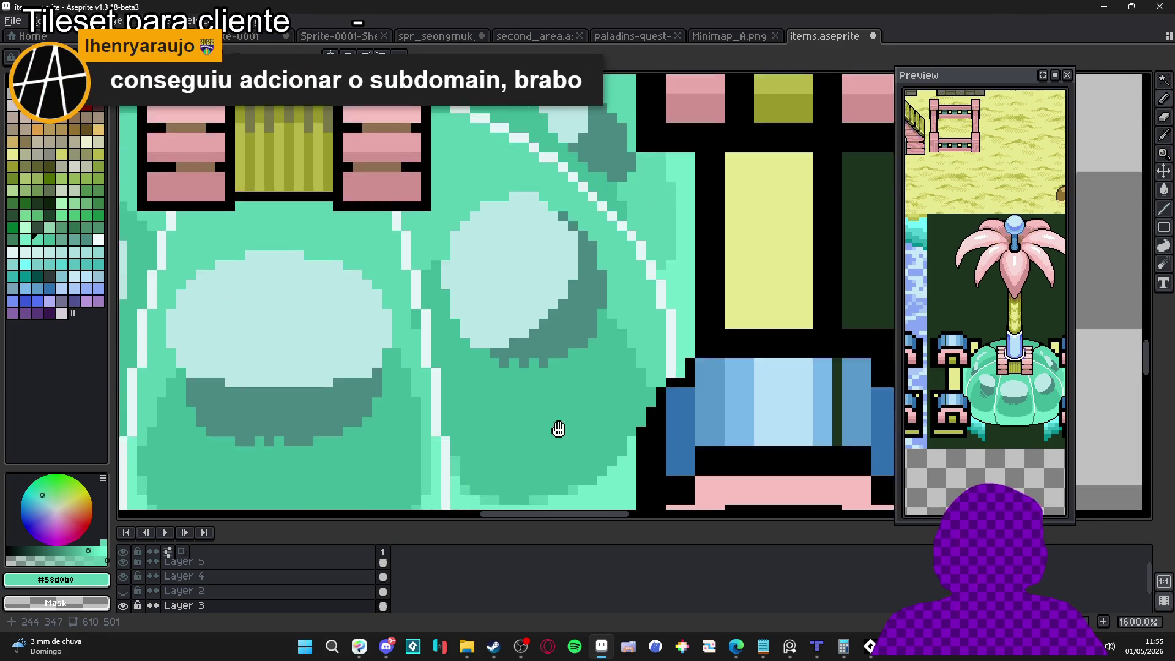
pyautogui.scroll(1, 637, 215)
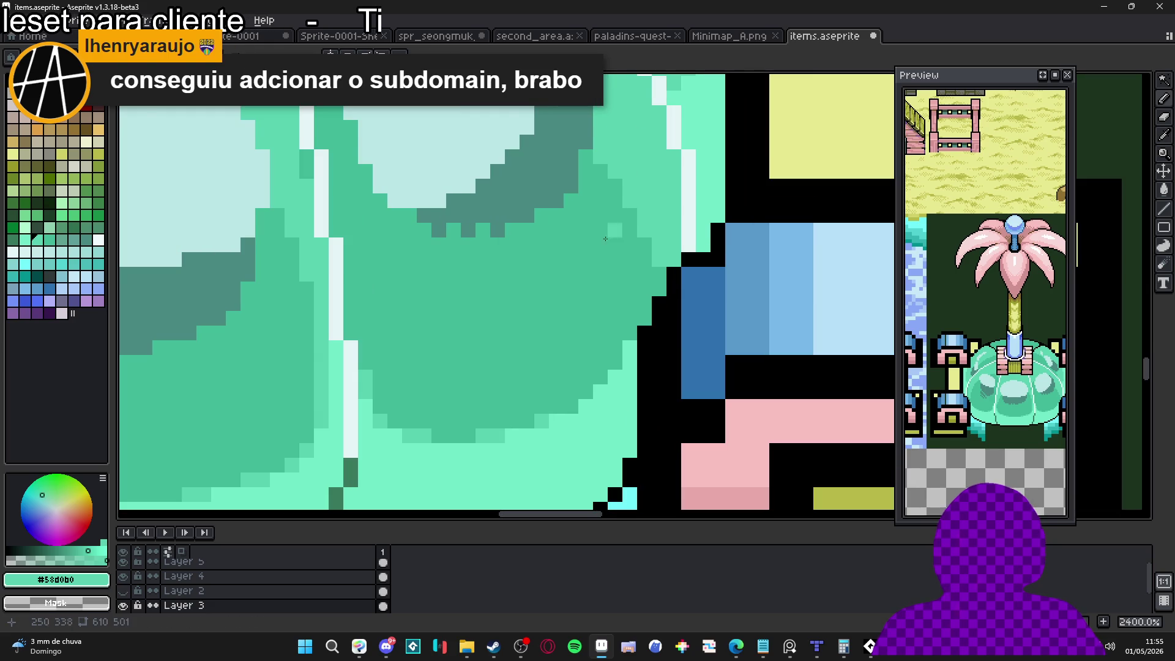
pyautogui.click(604, 402)
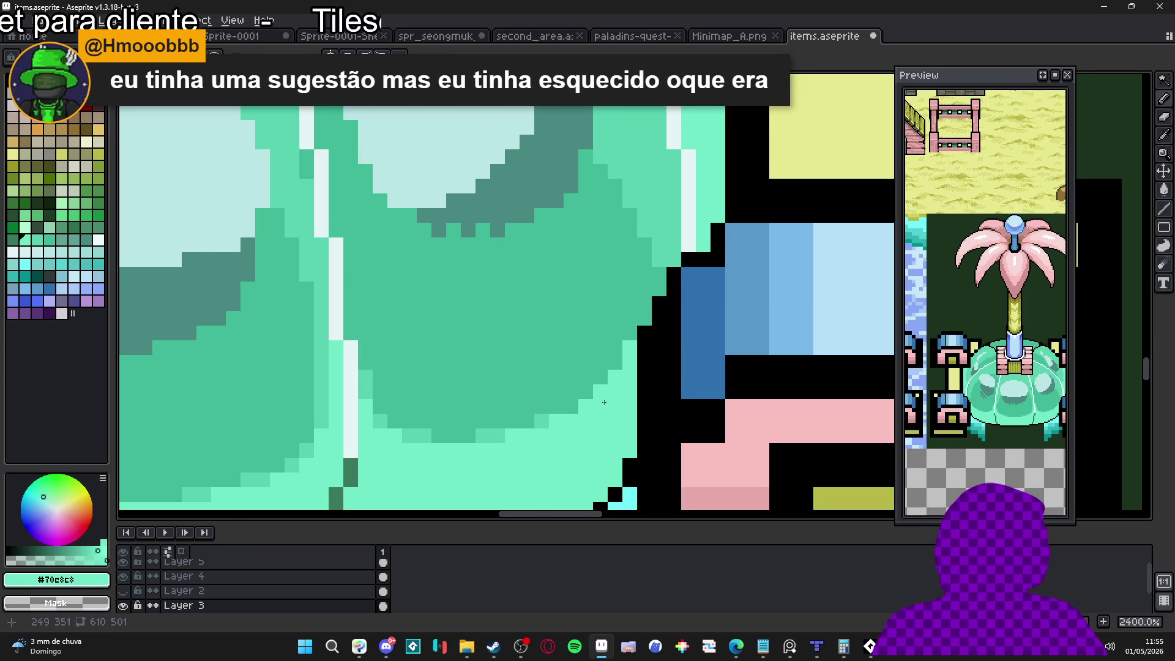
pyautogui.scroll(-3, 604, 402)
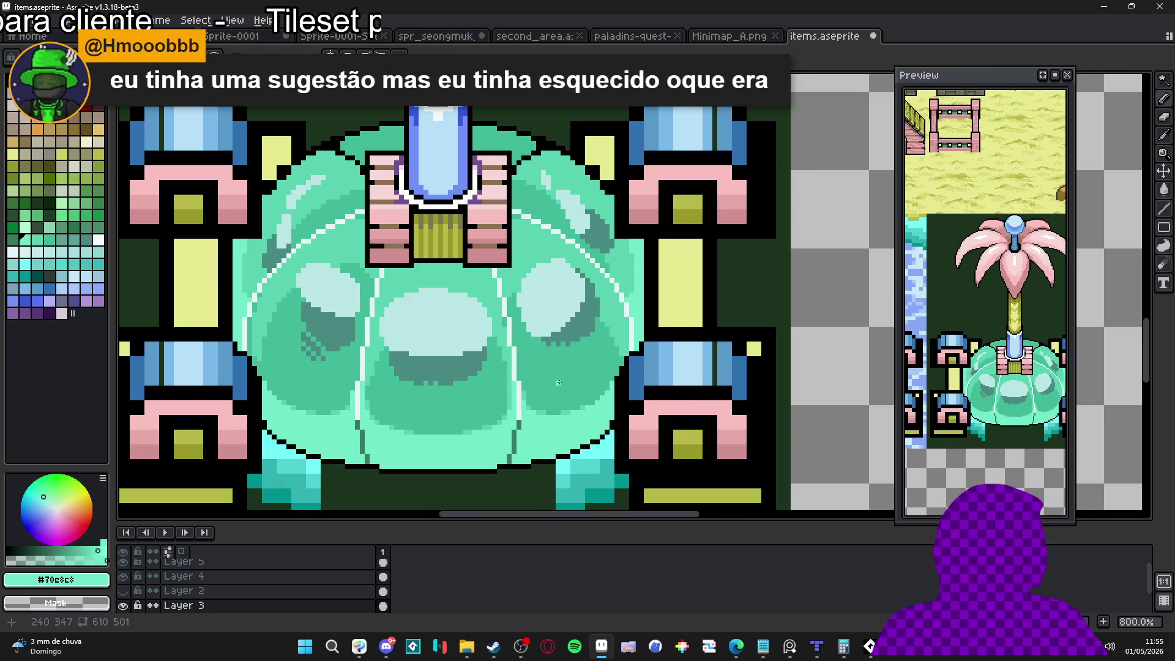
pyautogui.scroll(1, 573, 363)
pyautogui.scroll(-1, 578, 349)
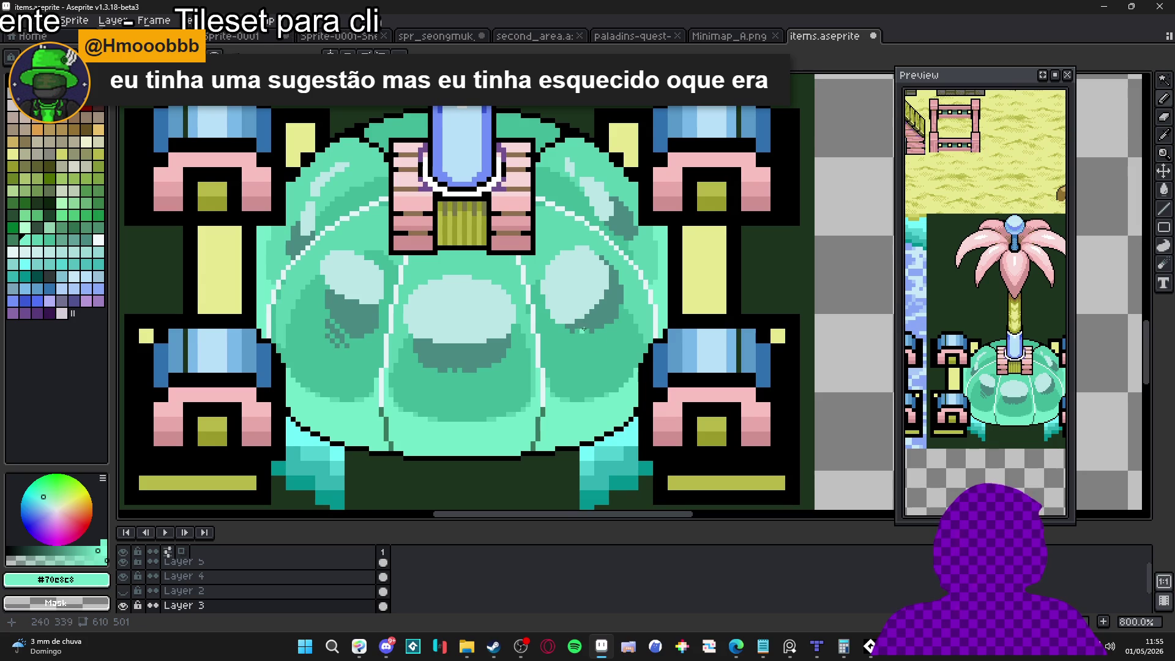
# Select the mid-green shading by colour, deselect, then sample the mid-green and medium mint shades.
pyautogui.press('w')
pyautogui.click(598, 349)
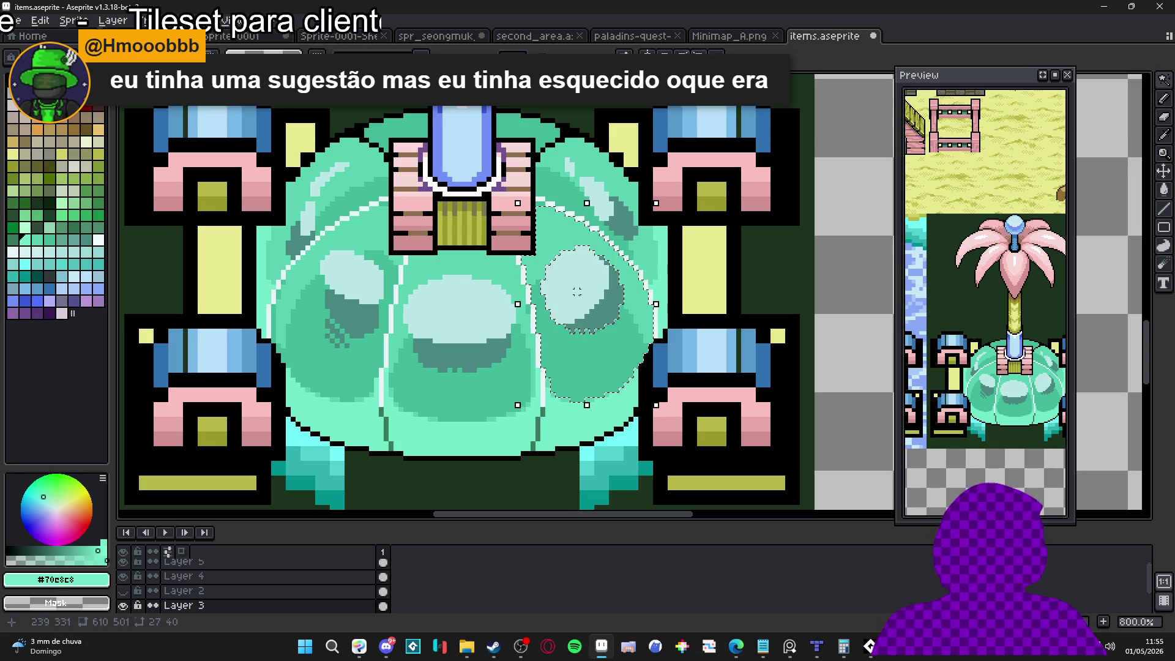
pyautogui.hotkey('ctrl', 'd')
pyautogui.press('b')
pyautogui.keyDown('alt'); pyautogui.click(376, 370); pyautogui.keyUp('alt')
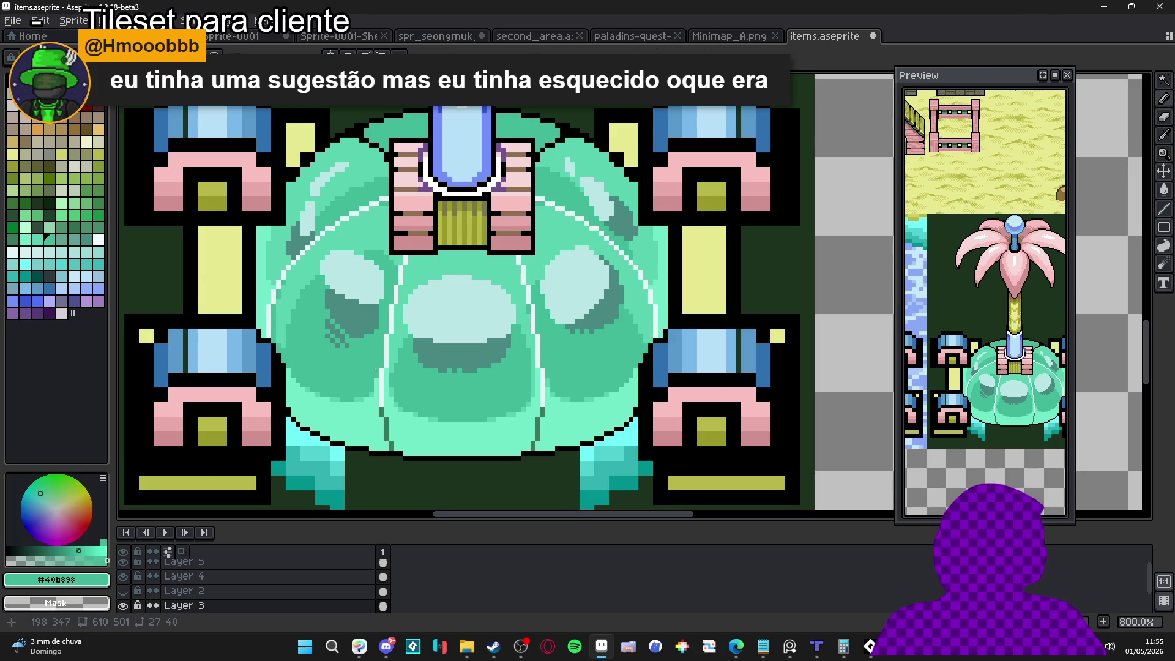
pyautogui.scroll(2, 592, 362)
pyautogui.keyDown('alt'); pyautogui.click(658, 278); pyautogui.keyUp('alt')
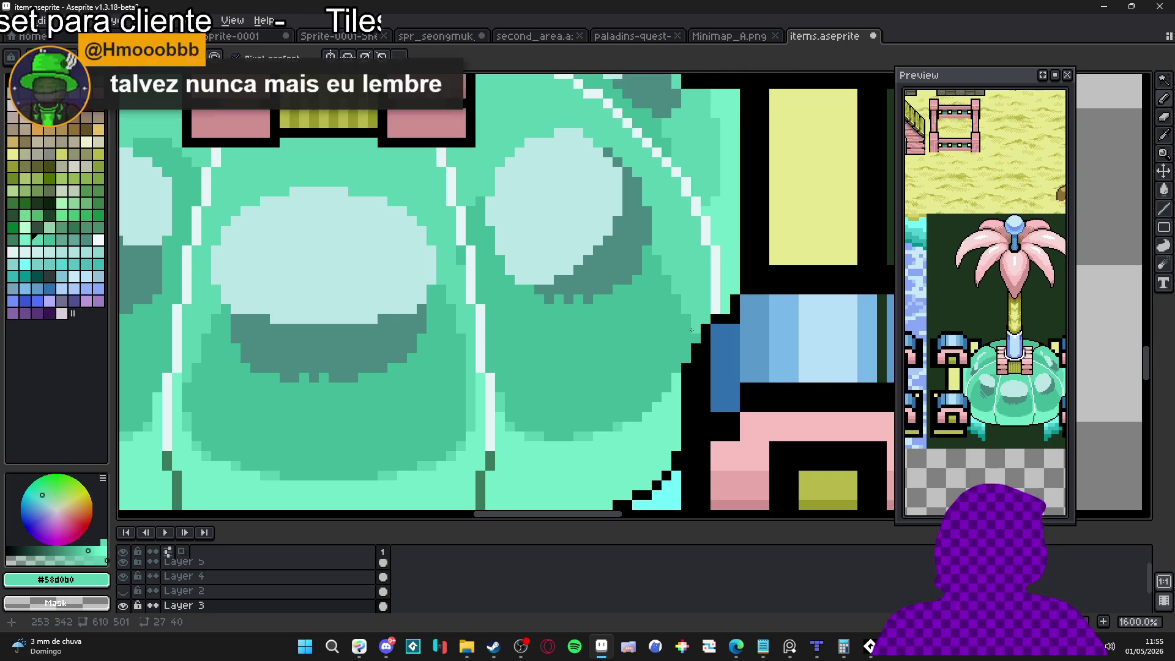
pyautogui.scroll(-2, 601, 407)
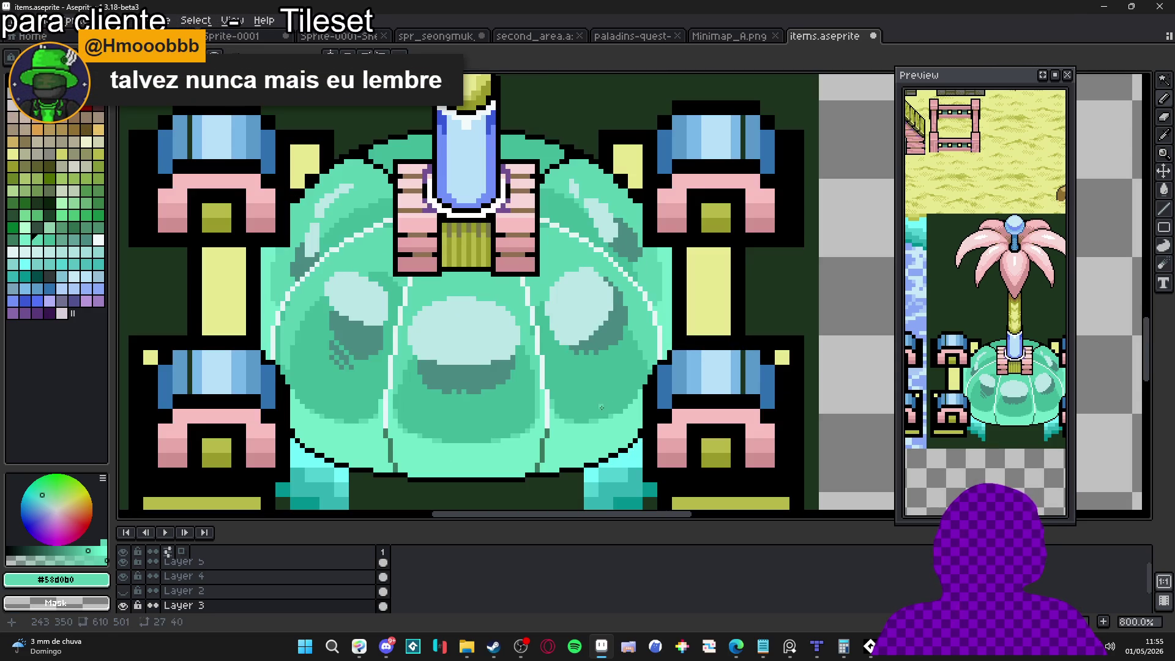
pyautogui.scroll(1, 606, 343)
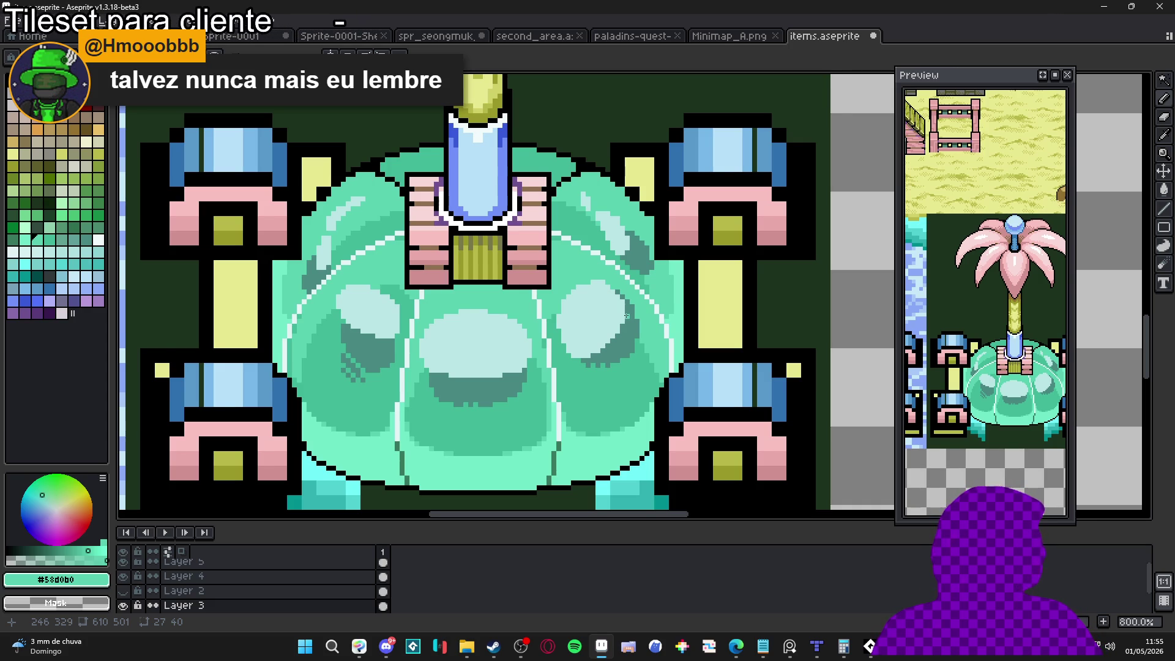
pyautogui.scroll(-3, 626, 335)
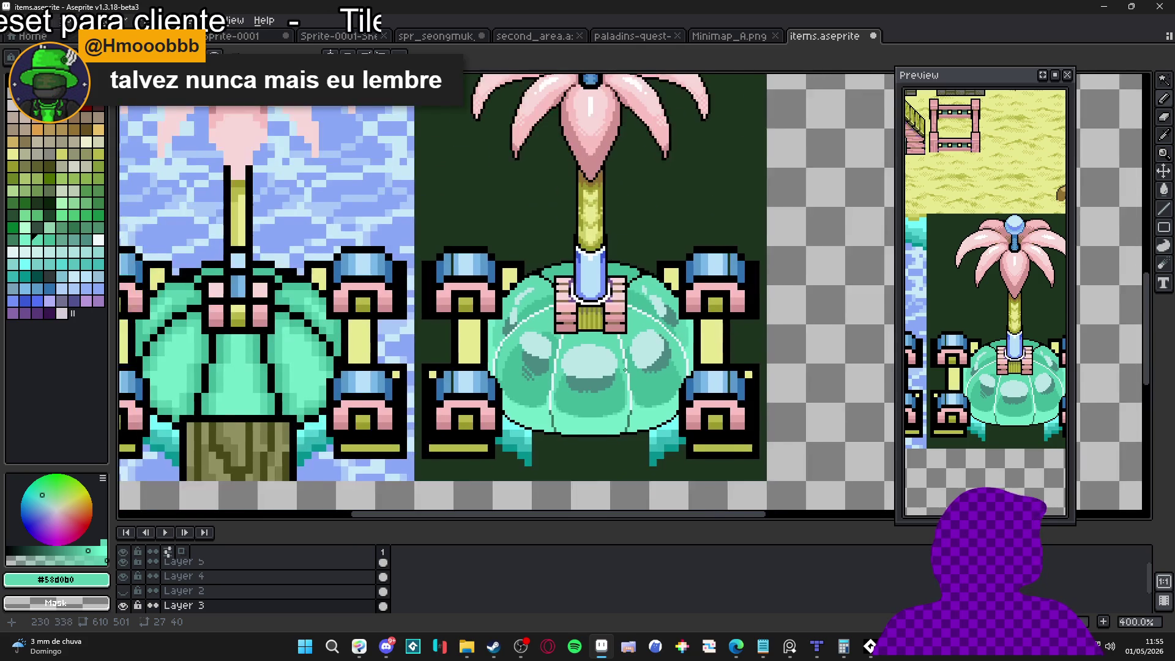
# Save the fountain tileset and choose white #FFFFFF as the drawing colour.
pyautogui.hotkey('ctrl', 's')
pyautogui.scroll(-1, 605, 395)
pyautogui.scroll(-1, 600, 389)
pyautogui.scroll(1, 594, 384)
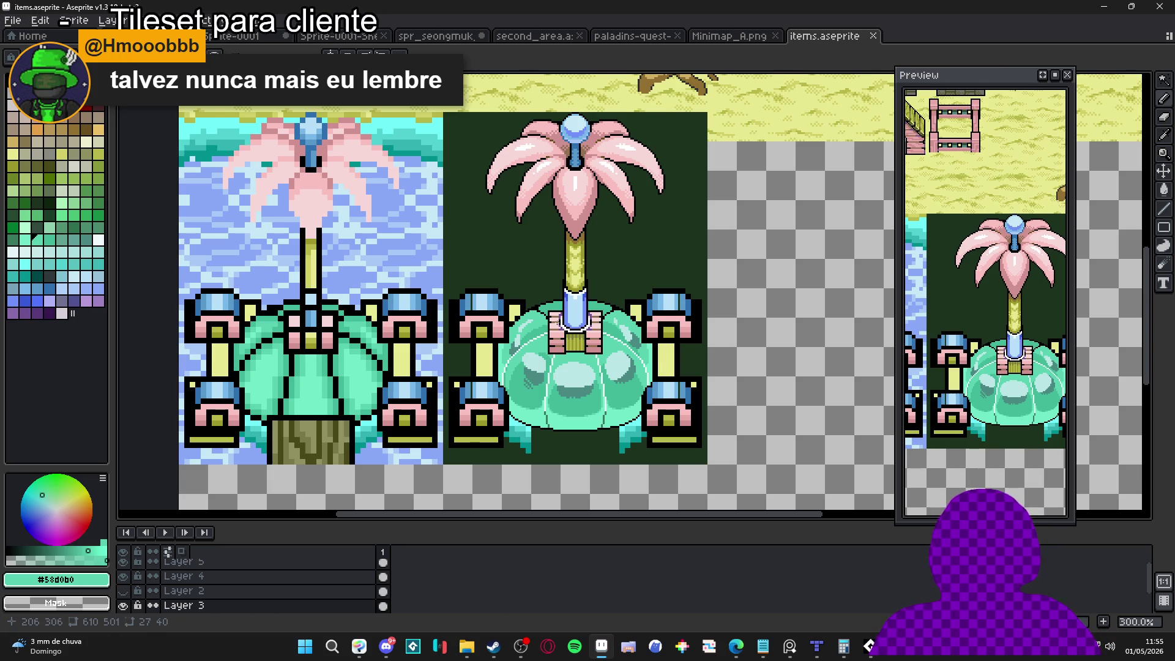
pyautogui.scroll(2, 554, 314)
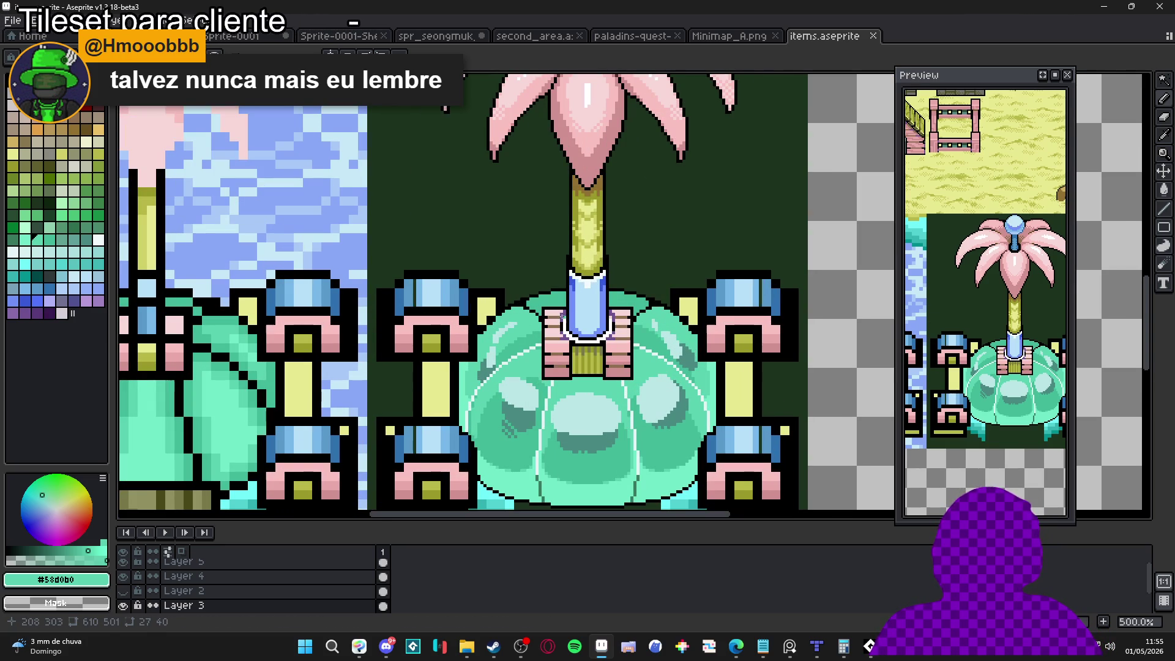
pyautogui.scroll(-2, 537, 313)
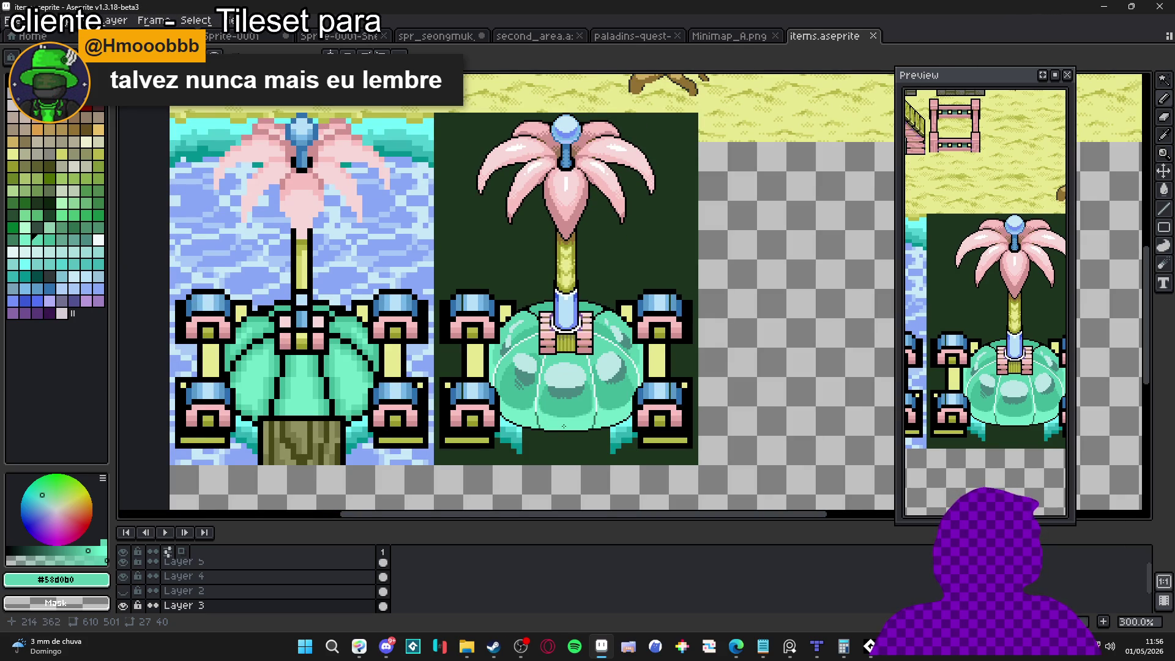
pyautogui.scroll(4, 559, 391)
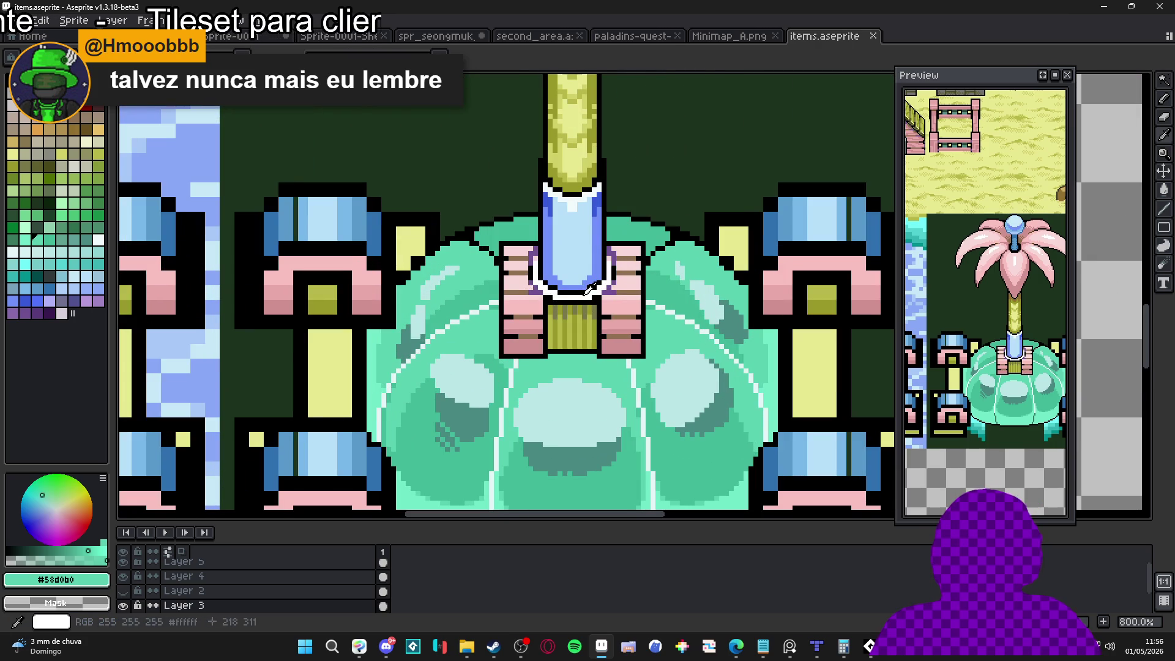
pyautogui.click(589, 289)
# Try filling the dome's central oval with white using the Paint Bucket, then revert it.
pyautogui.press('g')
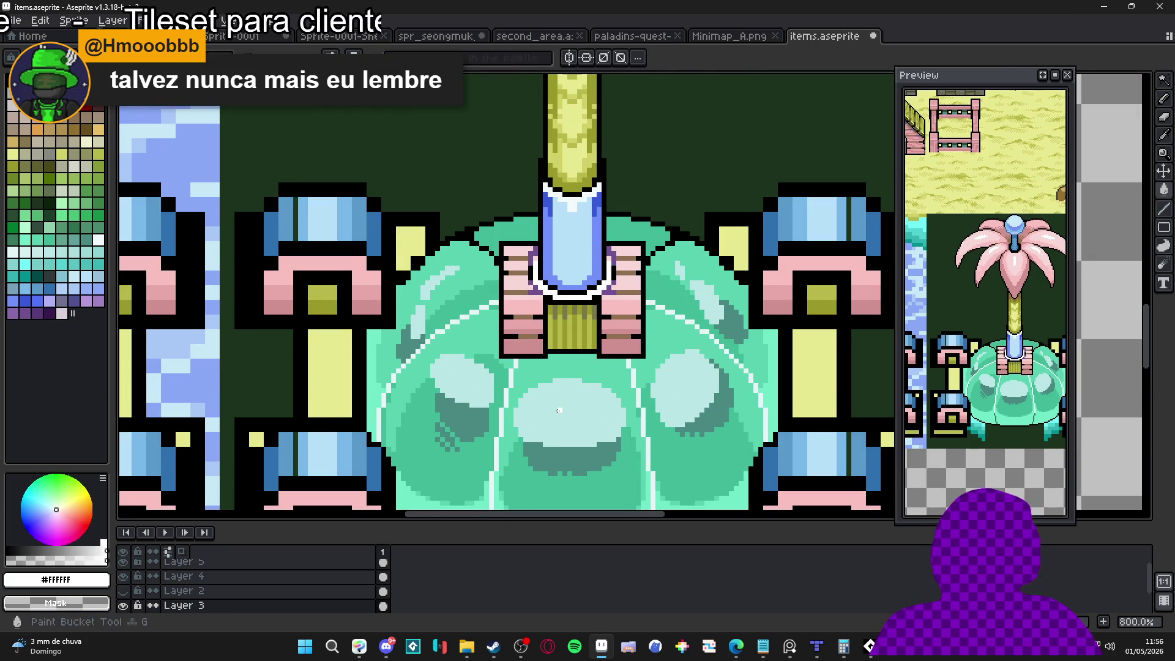
pyautogui.click(564, 423)
pyautogui.scroll(-5, 564, 423)
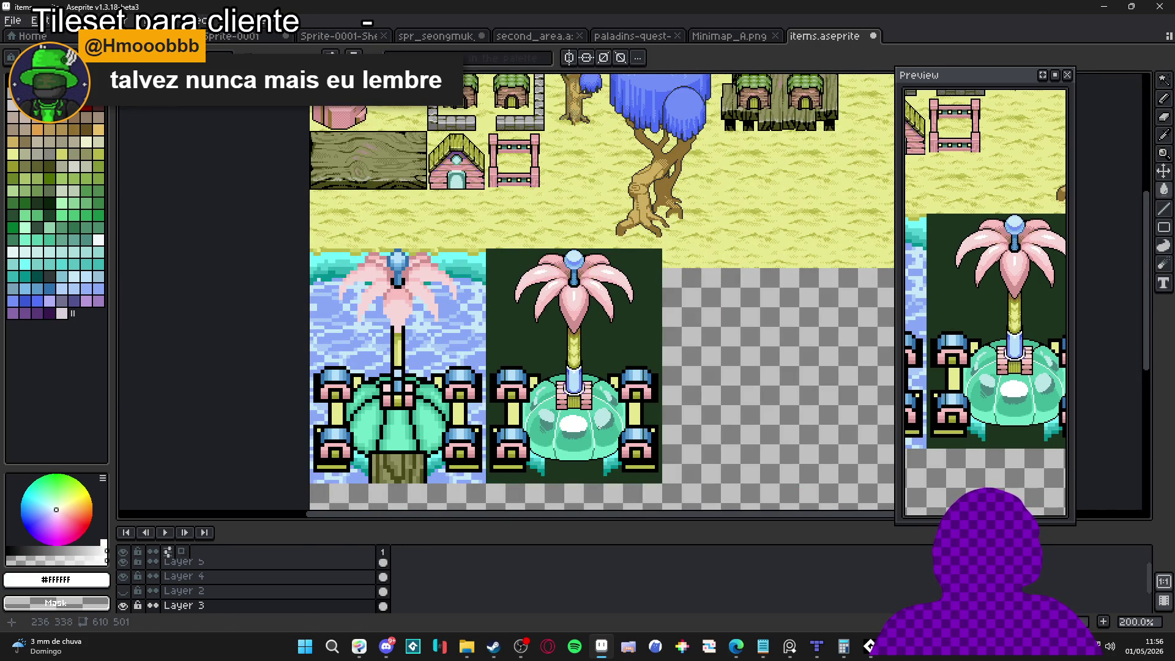
pyautogui.press('g')
pyautogui.scroll(7, 571, 430)
# Undo two white strokes on the dome, shrink the brush to 1 pixel, and save items.aseprite.
pyautogui.press('b')
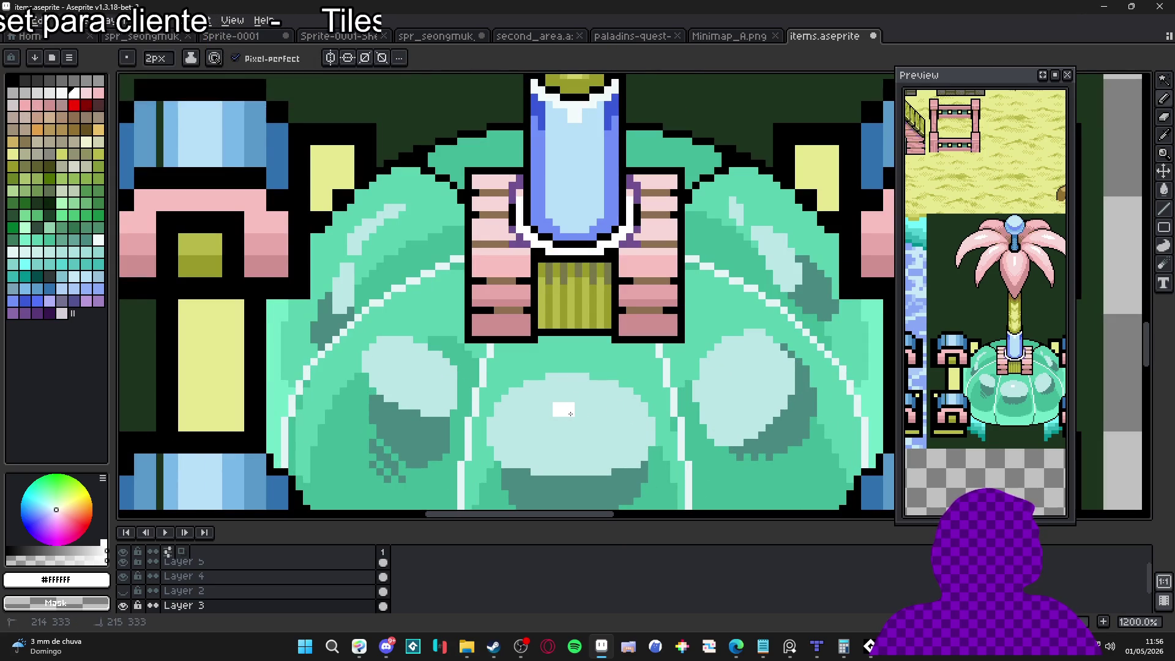
pyautogui.scroll(-5, 600, 432)
pyautogui.scroll(-2, 610, 440)
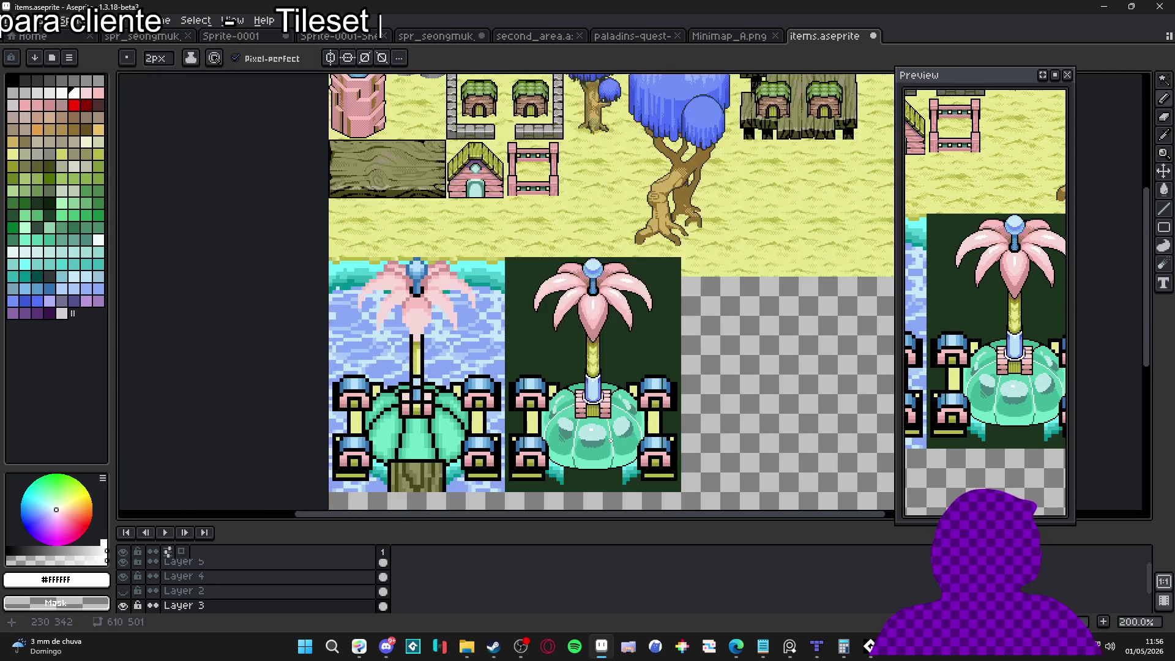
pyautogui.hotkey('ctrl', 'z')
pyautogui.scroll(6, 581, 425)
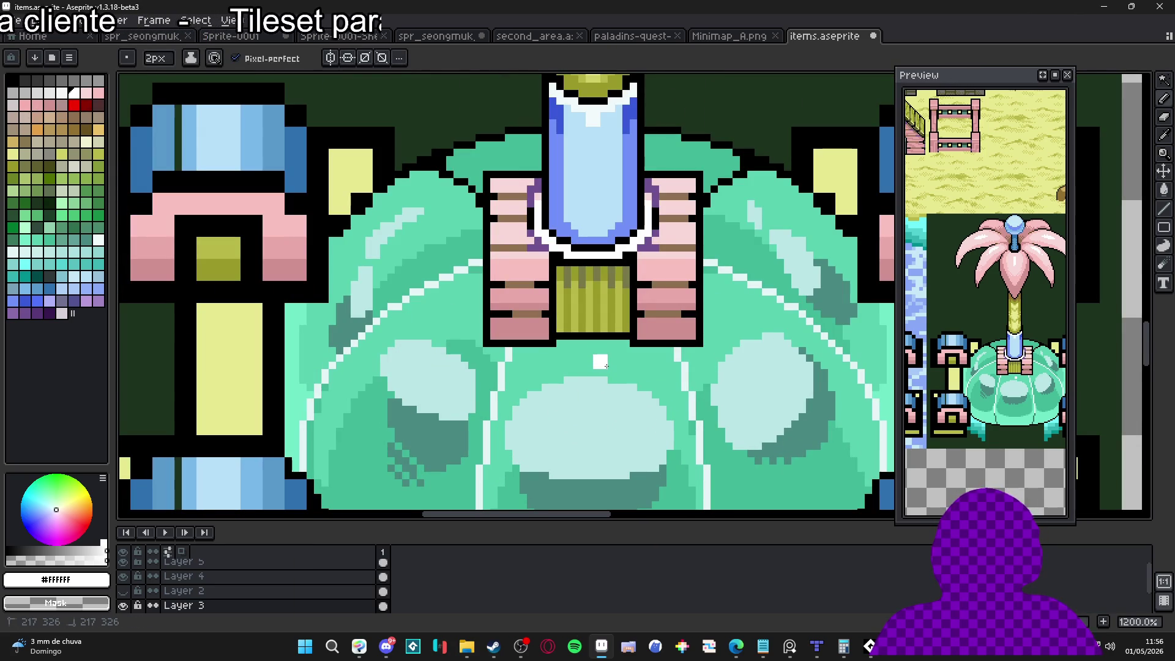
pyautogui.hotkey('ctrl', 'z')
pyautogui.scroll(-6, 612, 392)
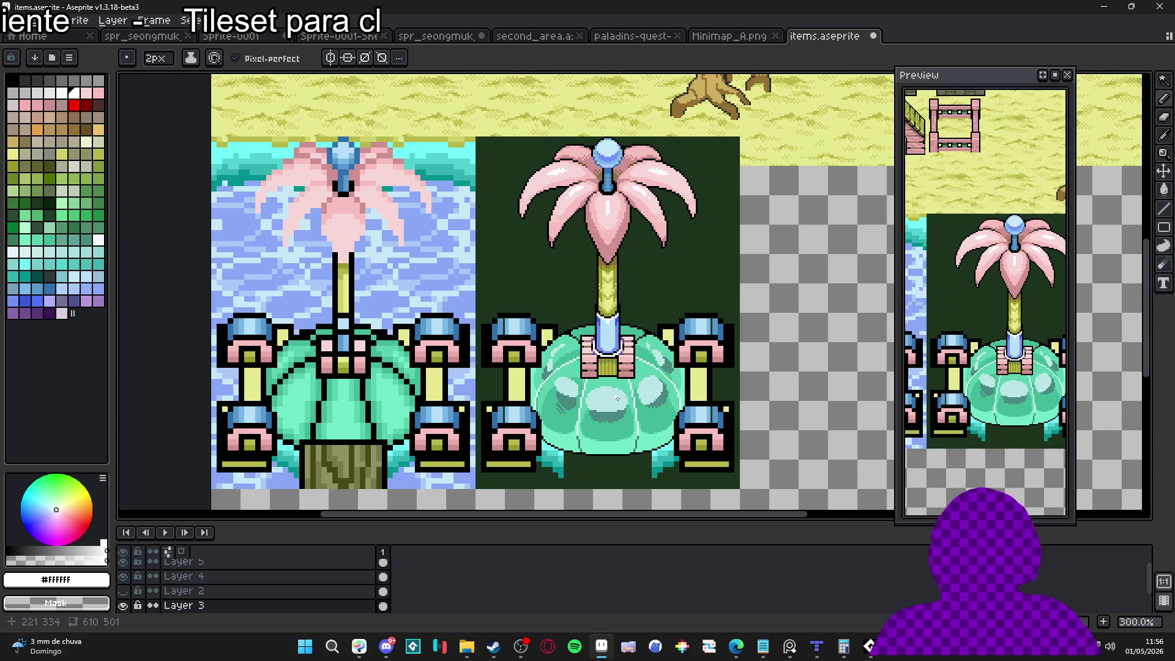
pyautogui.scroll(-1, 618, 398)
pyautogui.scroll(1, 605, 399)
pyautogui.press('-')
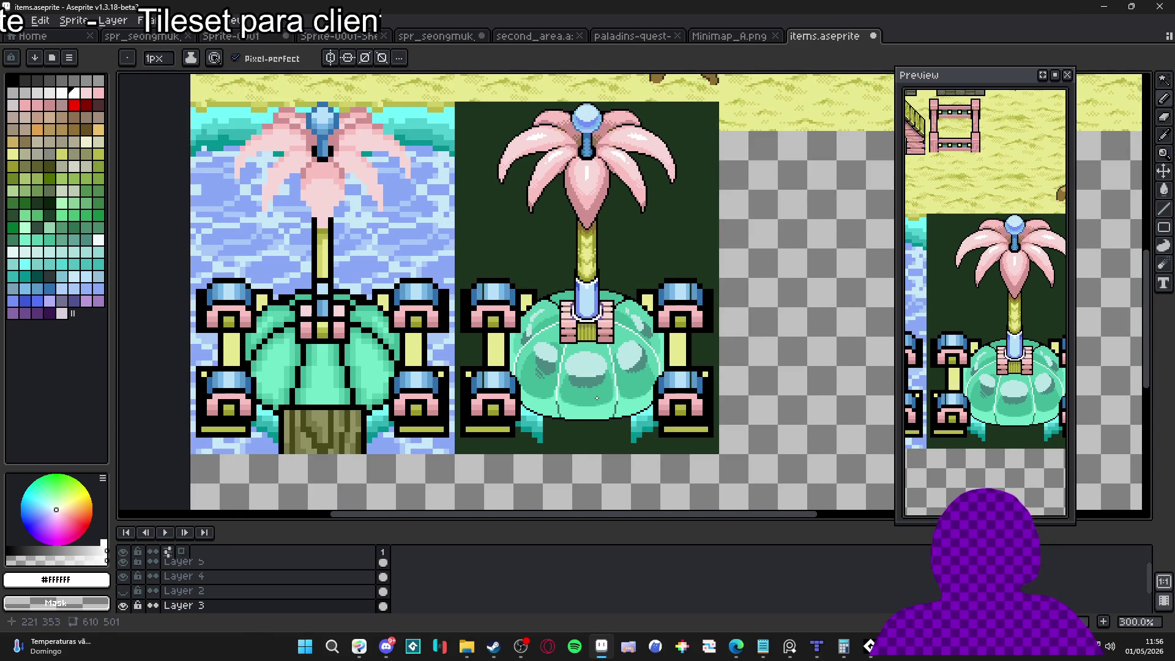
pyautogui.scroll(-1, 596, 398)
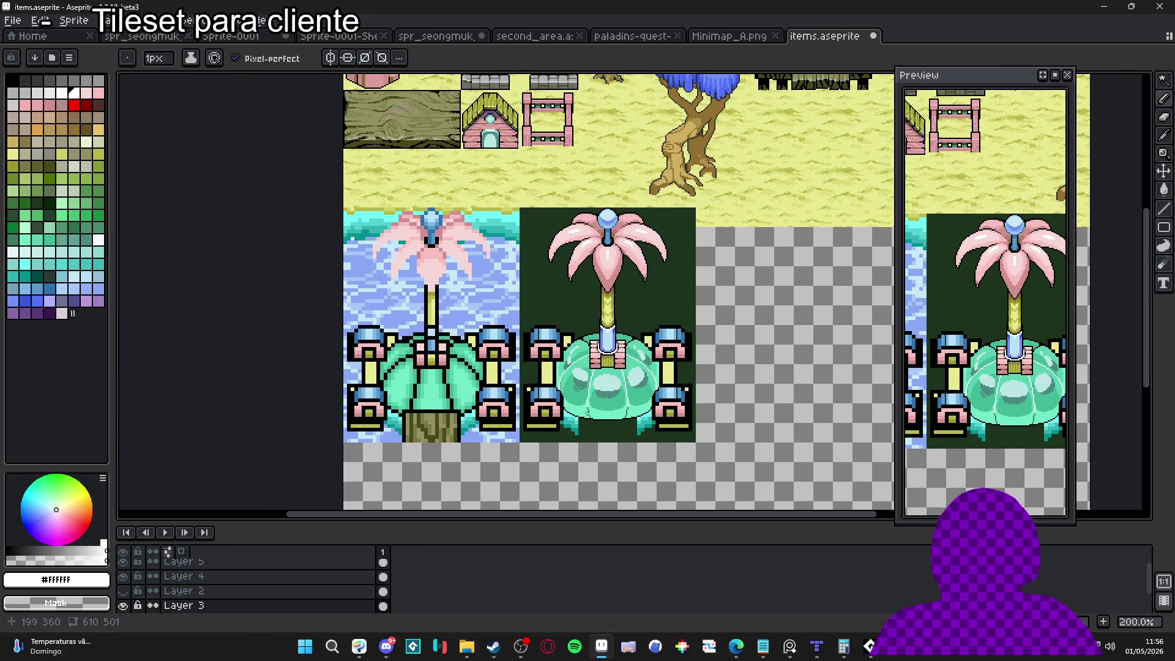
pyautogui.scroll(1, 578, 408)
pyautogui.hotkey('ctrl', 's')
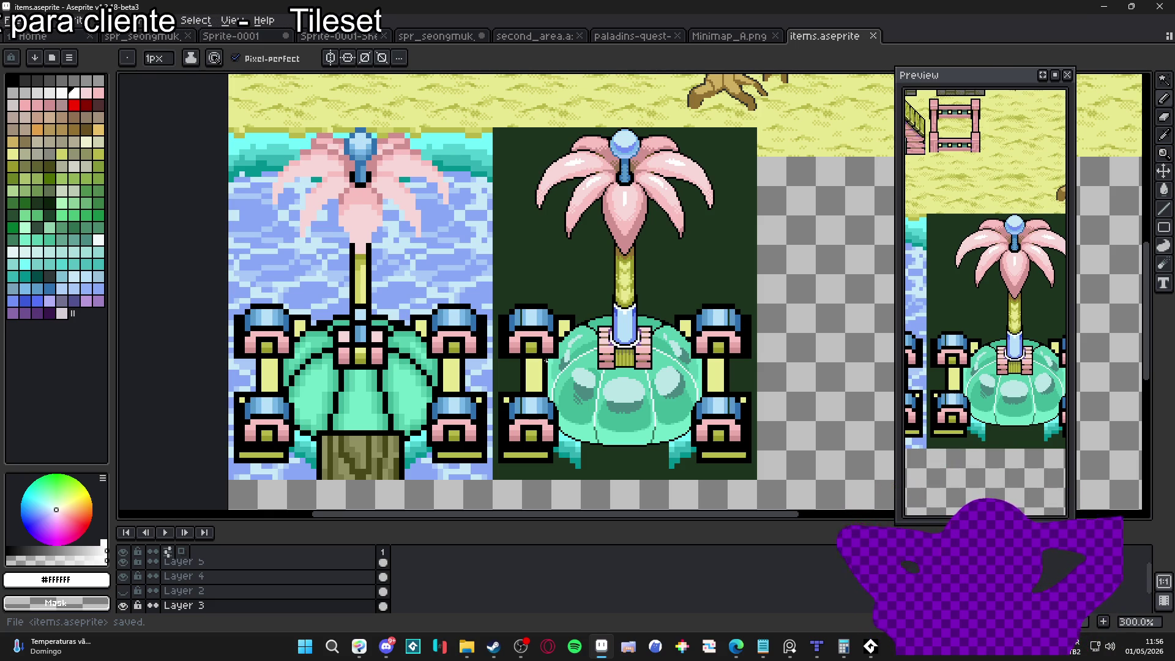
# Sample blue #3070b0 and draw a line of it along the cushion's upper edge.
pyautogui.scroll(7, 601, 316)
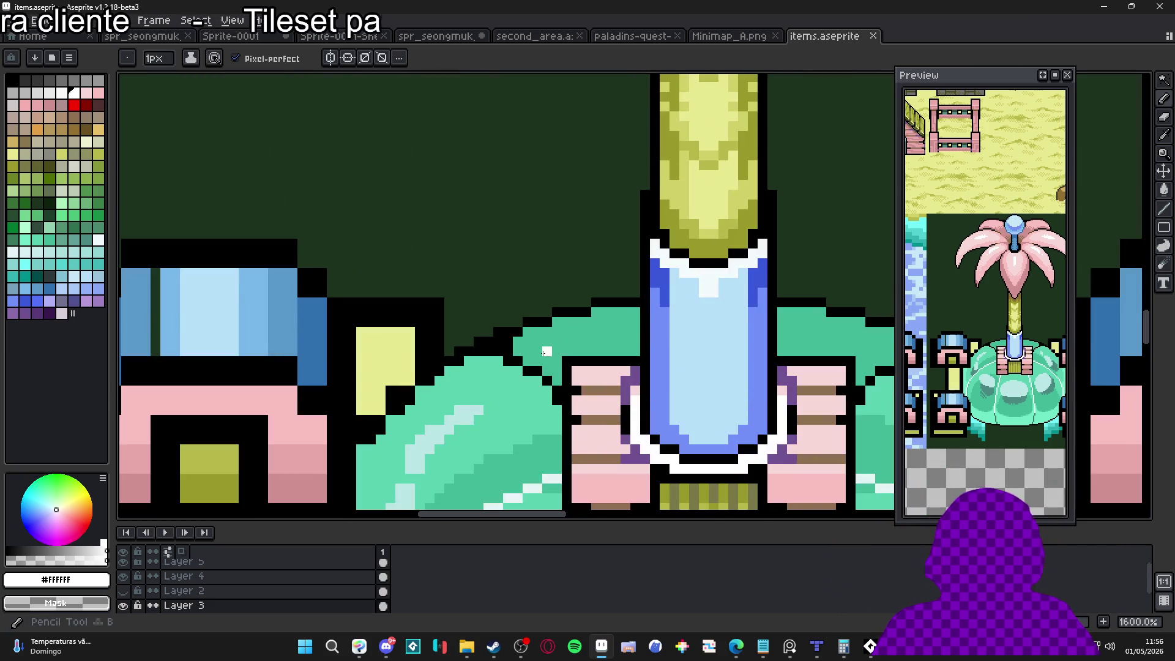
pyautogui.press('i')
pyautogui.click(312, 324)
pyautogui.scroll(1, 551, 379)
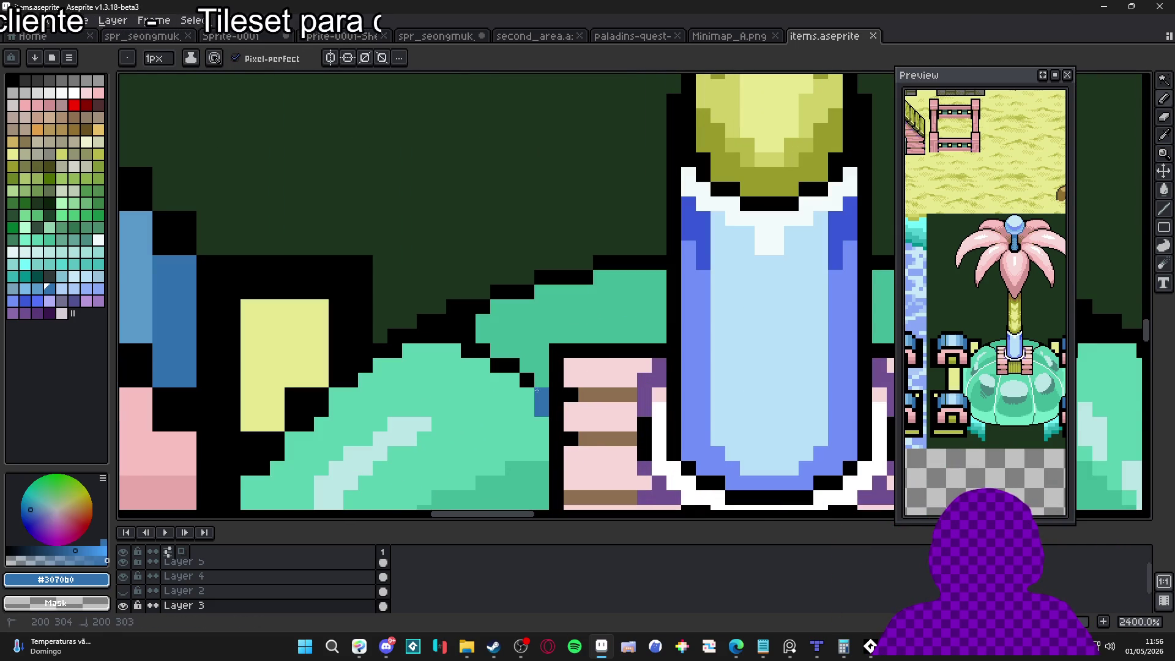
pyautogui.scroll(-1, 539, 342)
pyautogui.scroll(-1, 515, 242)
pyautogui.hotkey('ctrl', 'z')
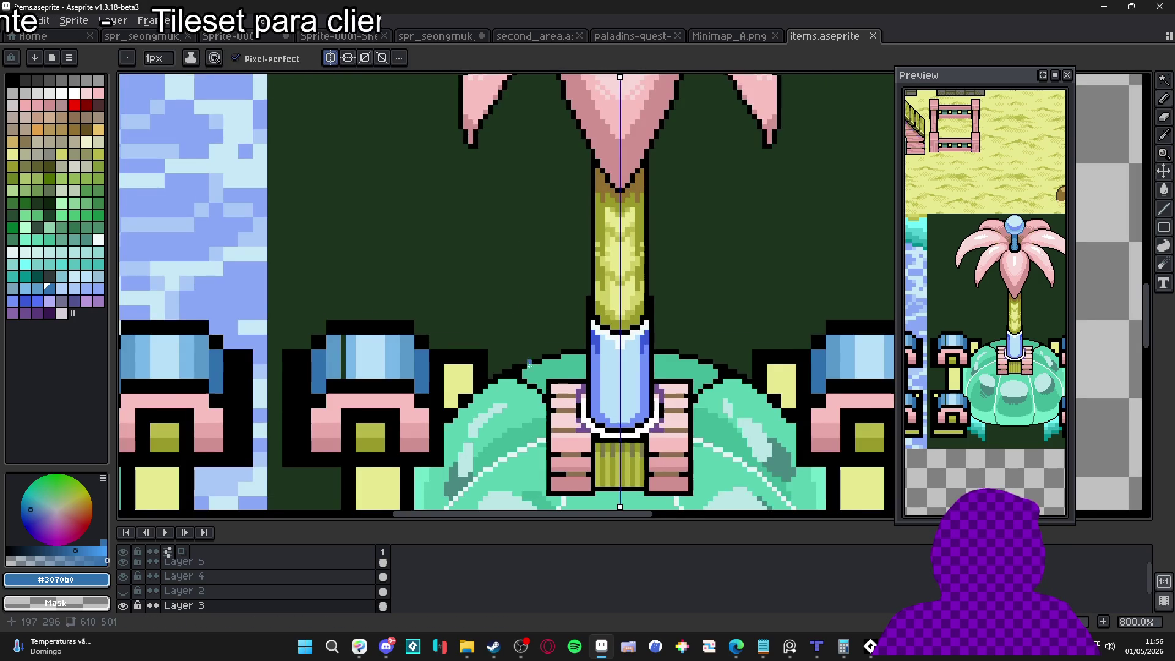
pyautogui.scroll(3, 543, 397)
pyautogui.scroll(3, 546, 409)
pyautogui.moveTo(546, 409)
pyautogui.mouseDown()
pyautogui.moveTo(508, 355)
pyautogui.moveTo(434, 316)
pyautogui.mouseUp()
pyautogui.scroll(-3, 532, 329)
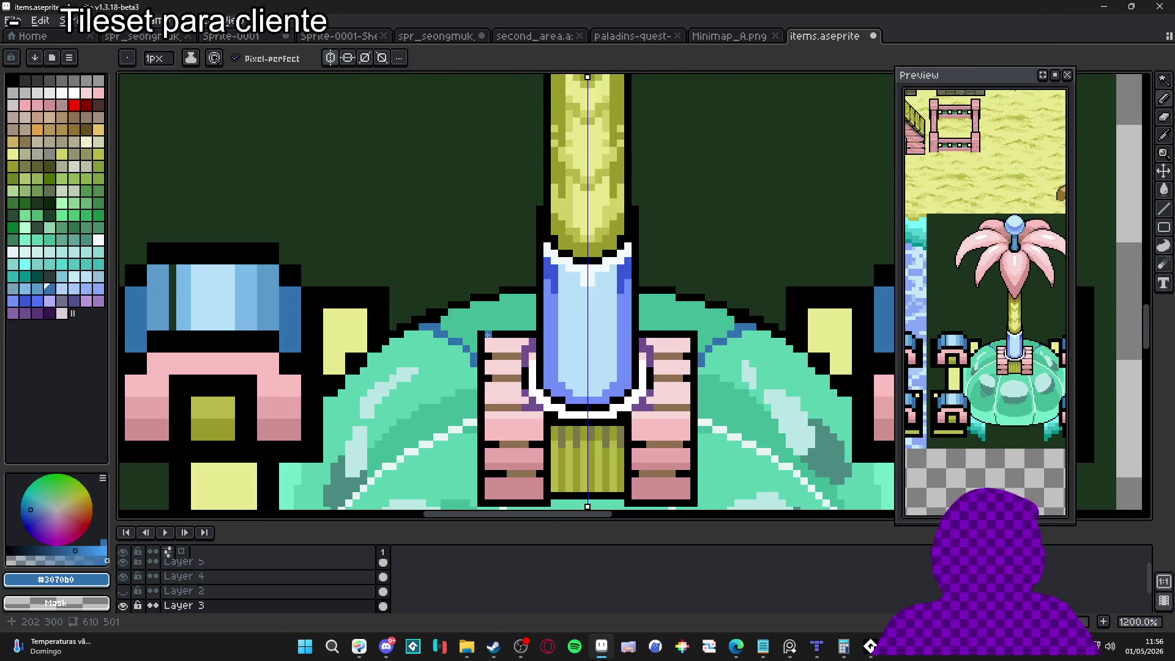
pyautogui.scroll(-2, 488, 356)
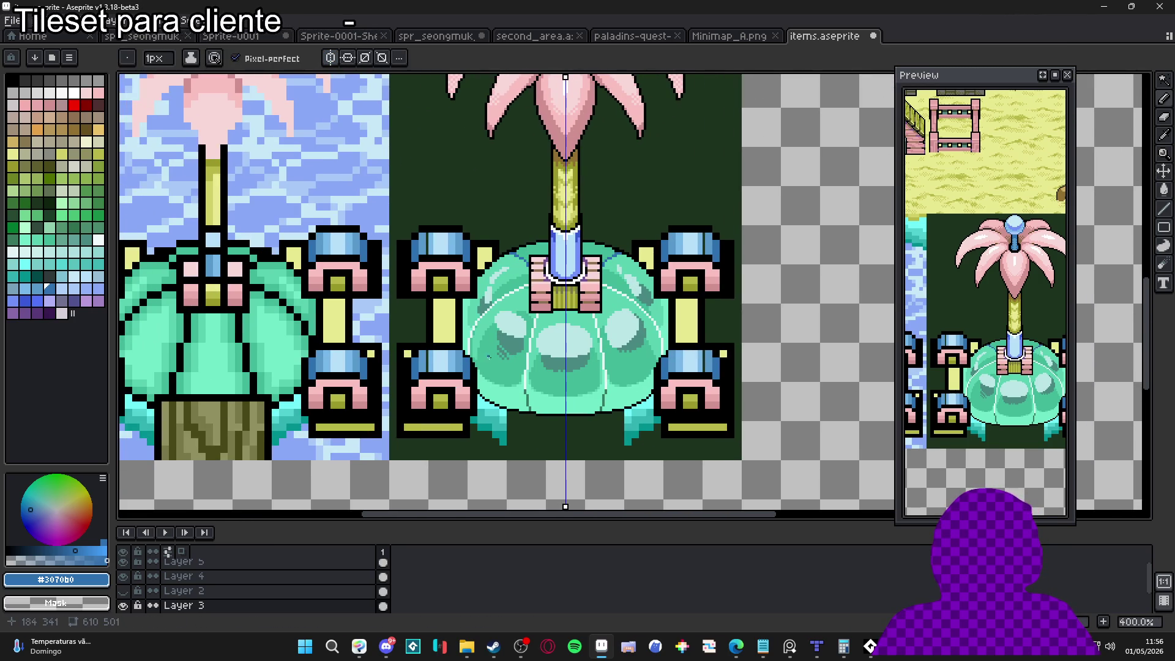
pyautogui.scroll(3, 542, 392)
pyautogui.scroll(-4, 557, 380)
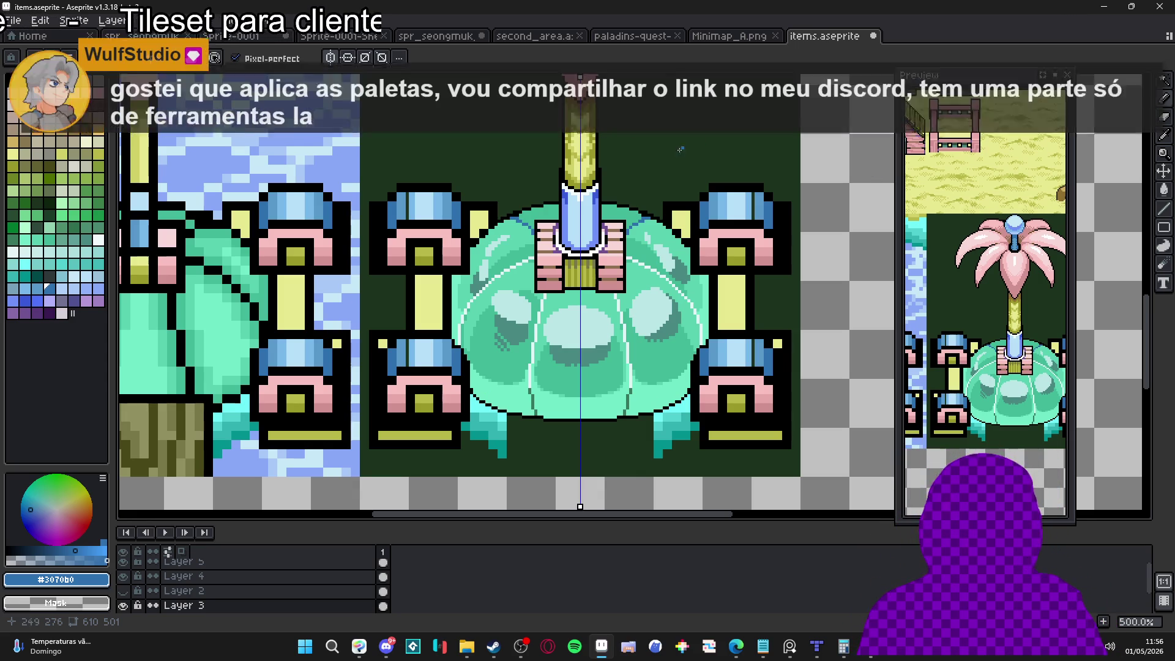
pyautogui.scroll(4, 512, 206)
pyautogui.scroll(3, 512, 206)
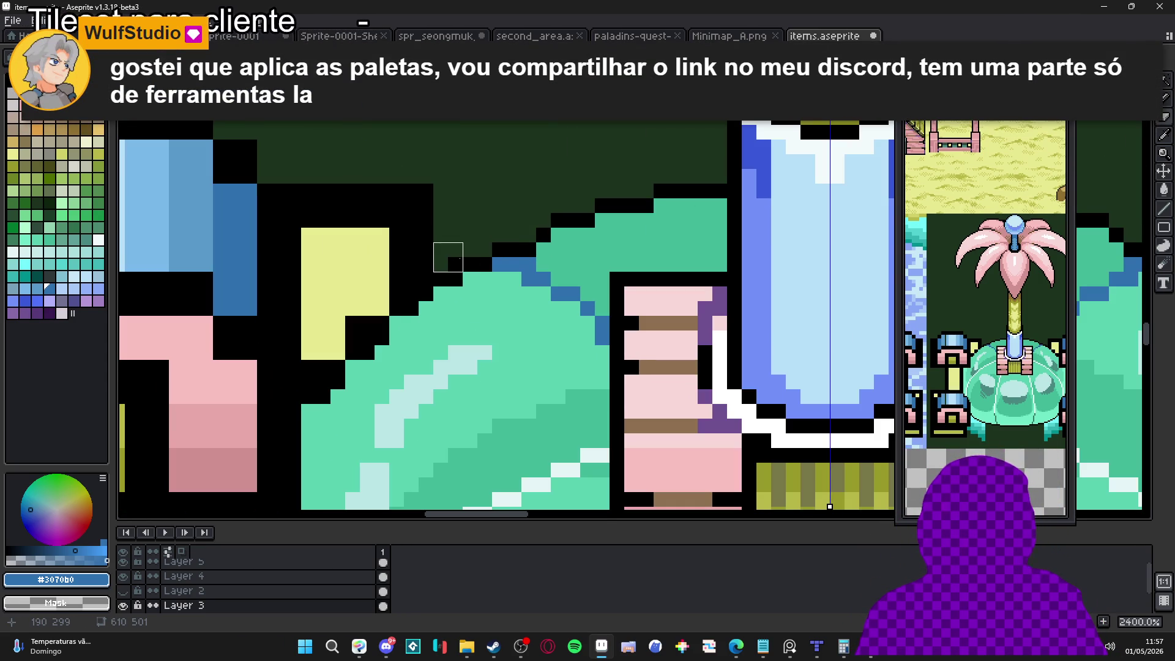
pyautogui.scroll(-6, 489, 299)
pyautogui.scroll(4, 489, 299)
# Tidy the cushion's stair-step outline with black pixels and the eraser, then save the file.
pyautogui.press('x')
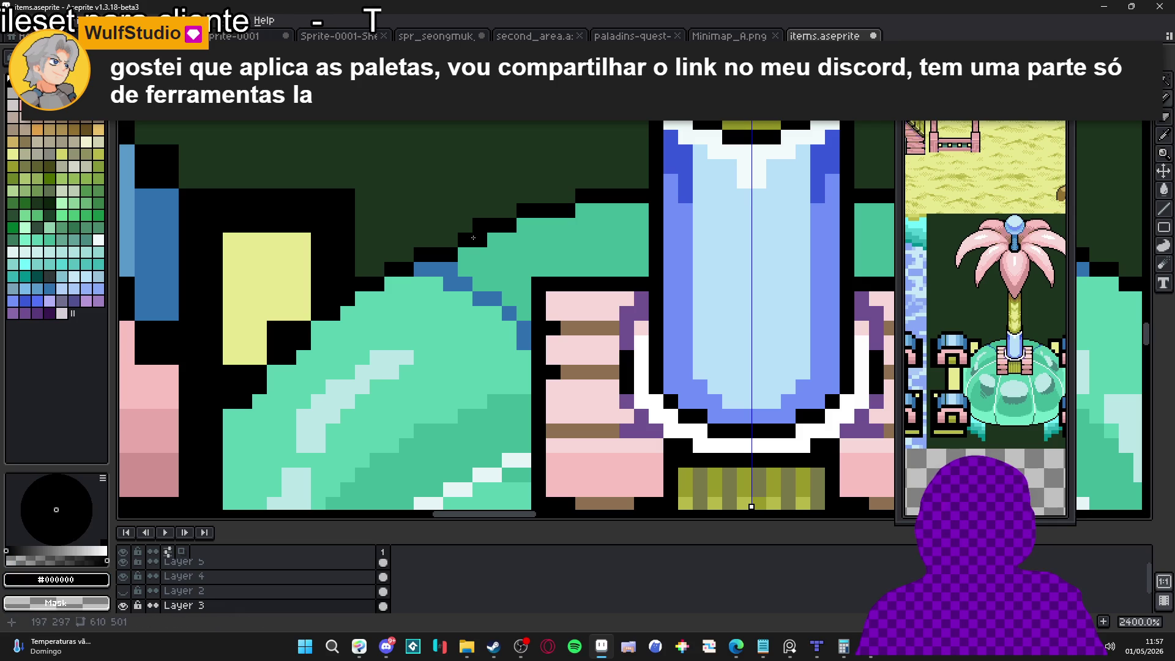
pyautogui.press('e')
pyautogui.click(494, 240)
pyautogui.press('b')
pyautogui.click(480, 240)
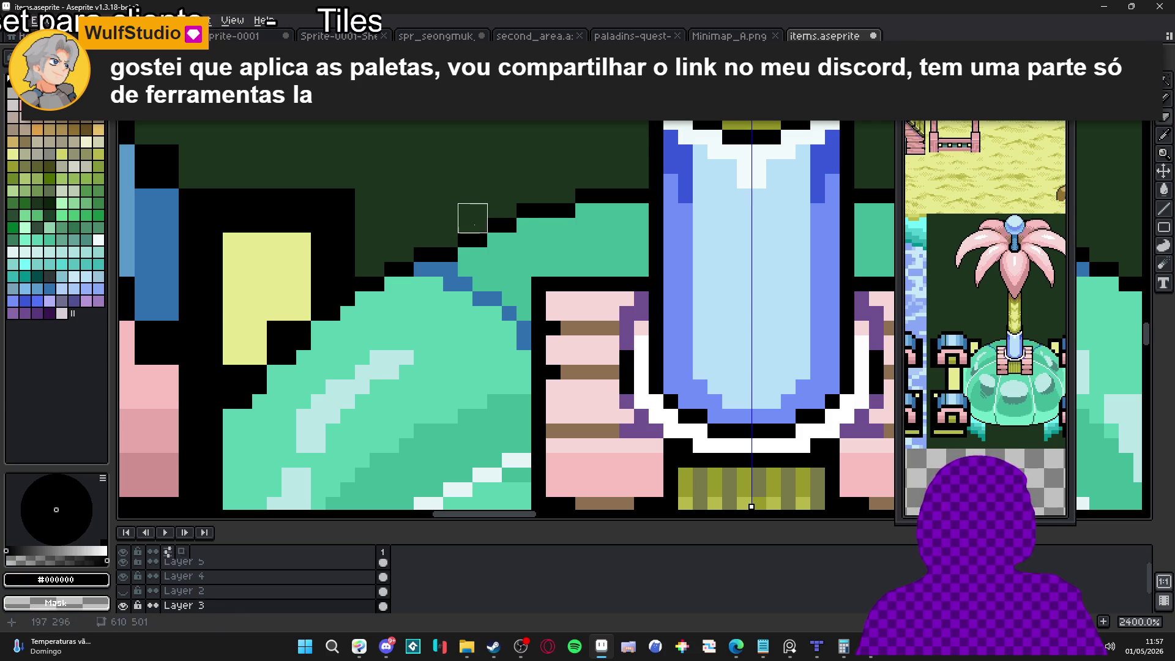
pyautogui.press('e')
pyautogui.scroll(-2, 525, 223)
pyautogui.scroll(2, 546, 186)
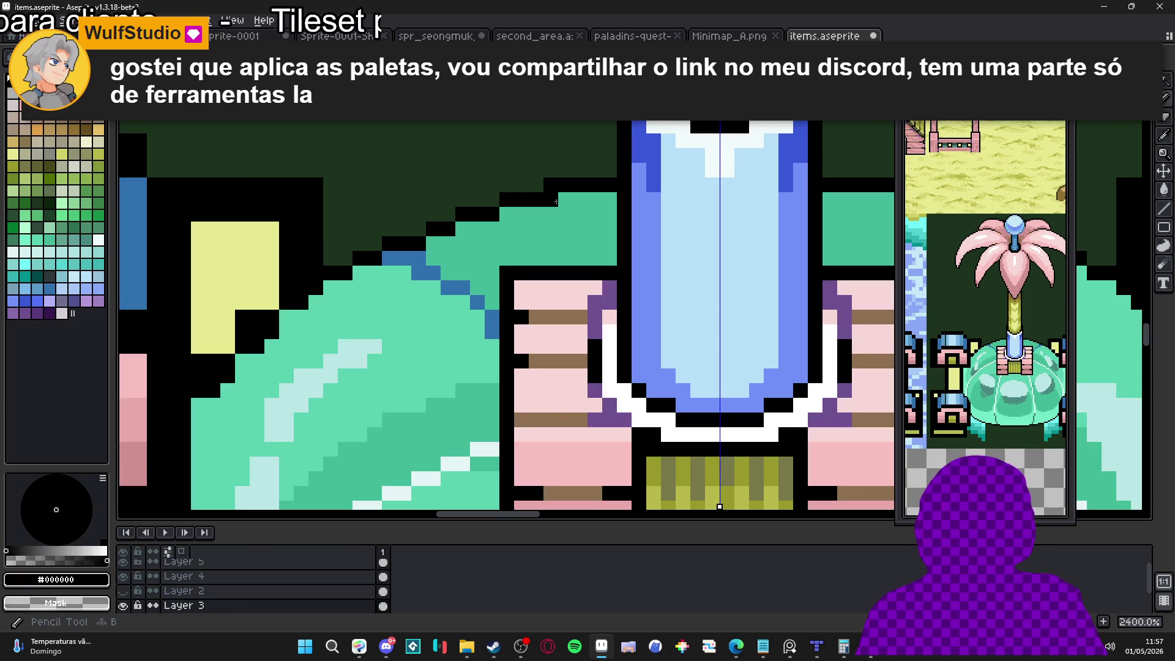
pyautogui.scroll(-5, 547, 185)
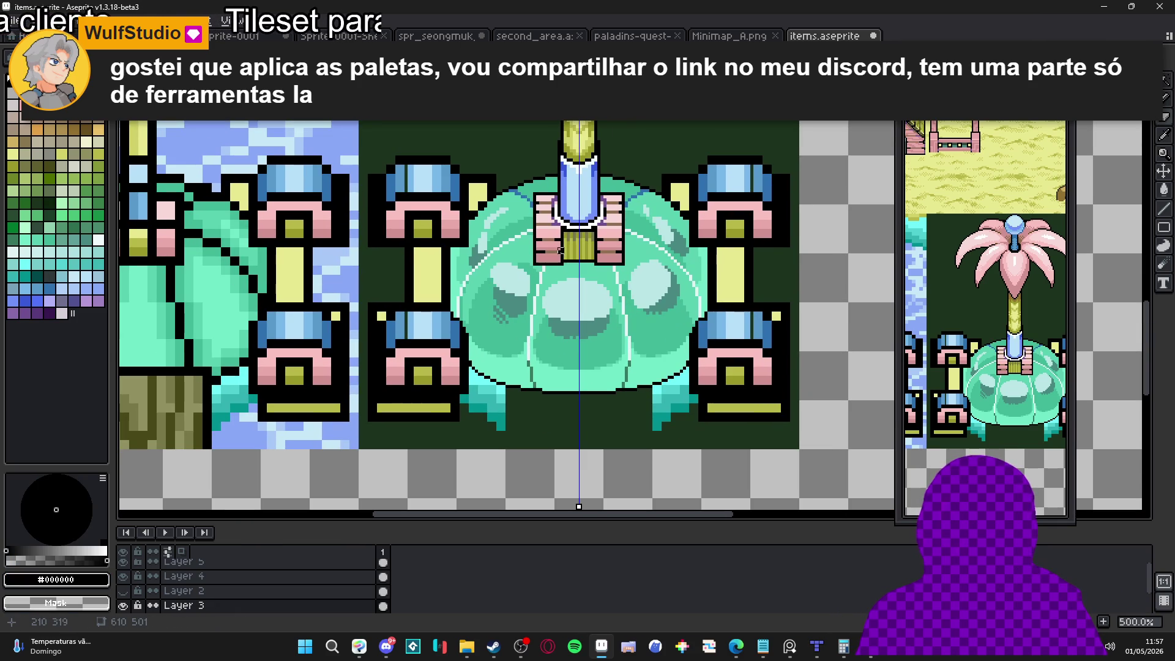
pyautogui.hotkey('ctrl', 's')
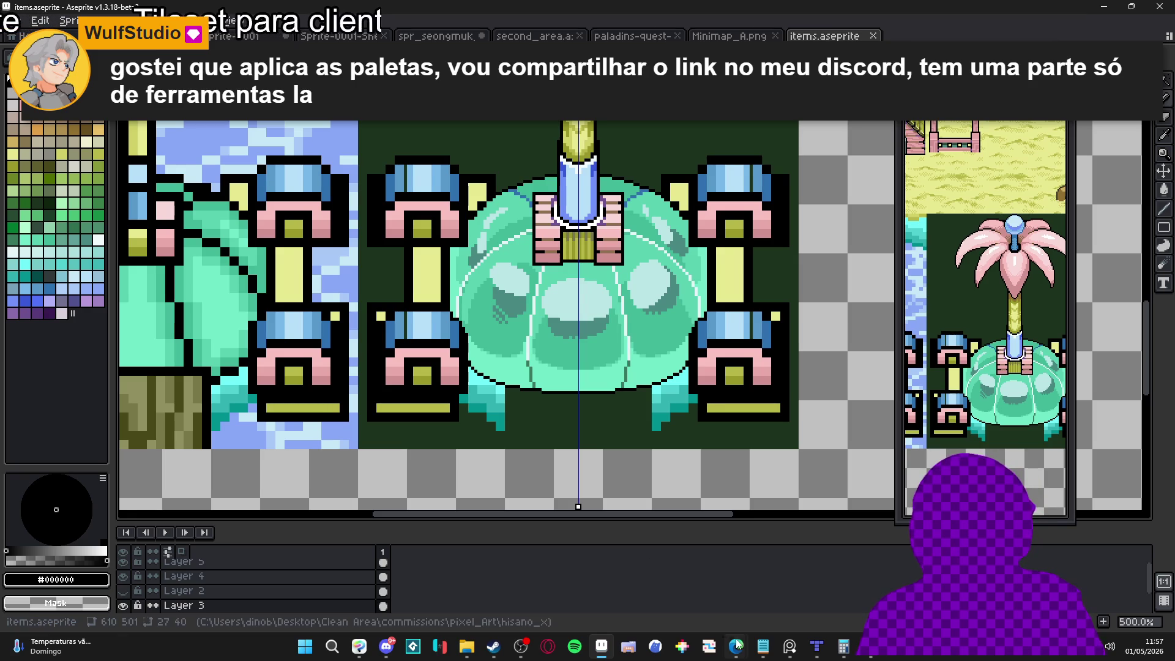
pyautogui.moveTo(736, 646)
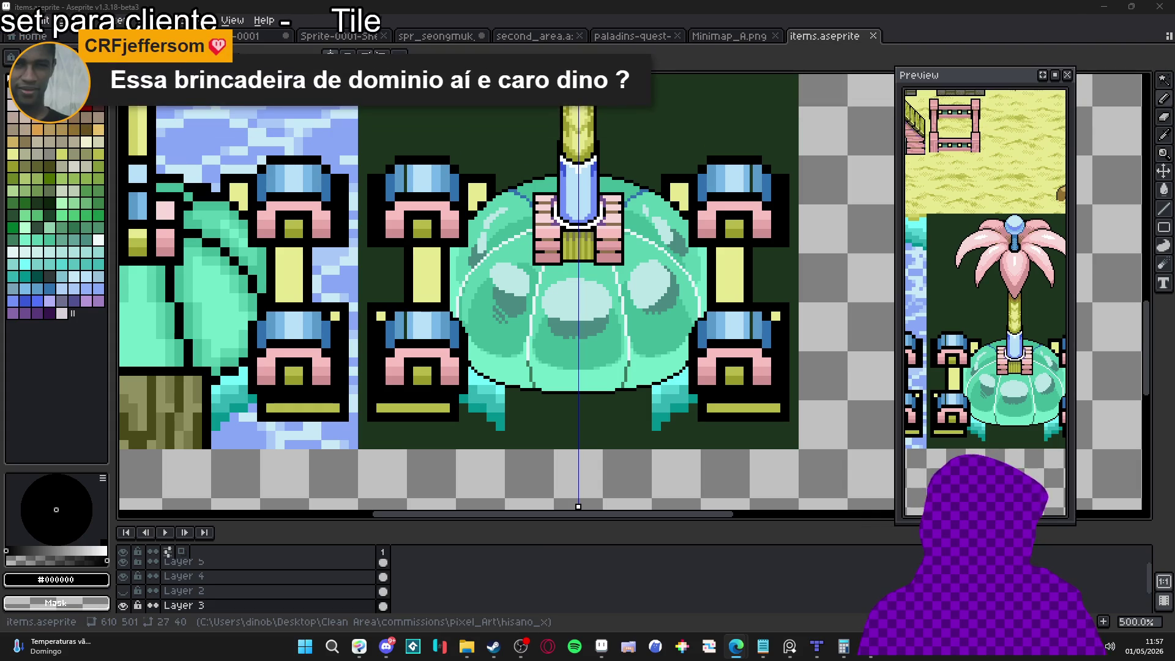
# In Edge, navigate to the posterizer web app by typing 'poster' in the address bar.
pyautogui.hotkey('alt', 'Tab')
pyautogui.write('p')
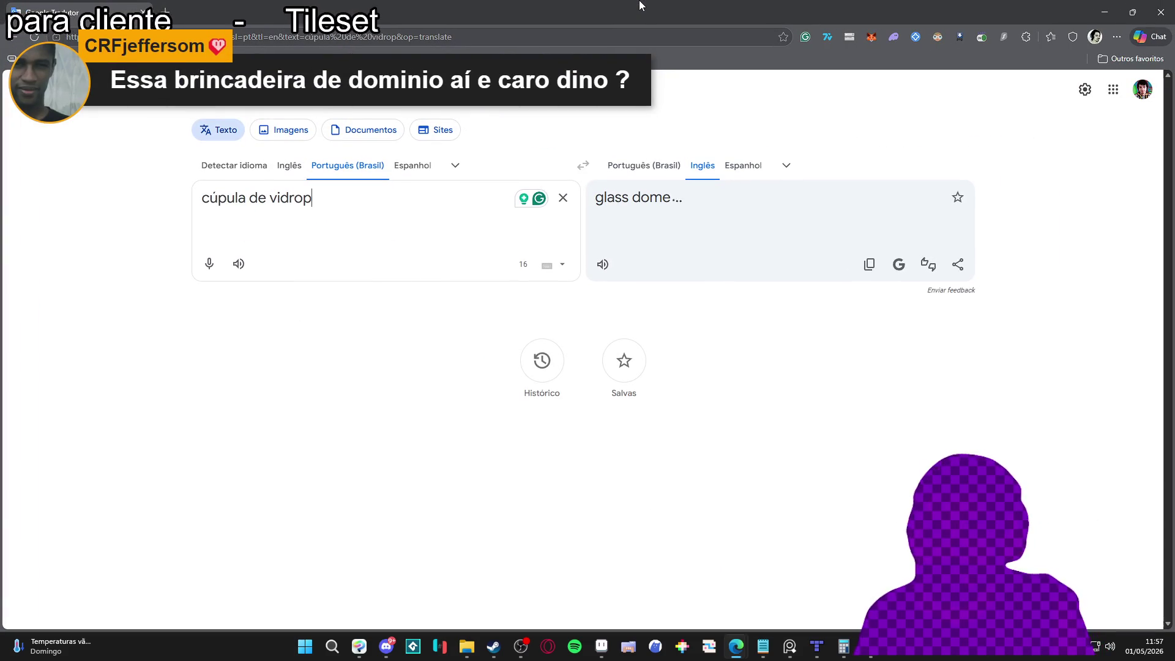
pyautogui.hotkey('ctrl', 'a')
pyautogui.press('BackSpace')
pyautogui.click(354, 35)
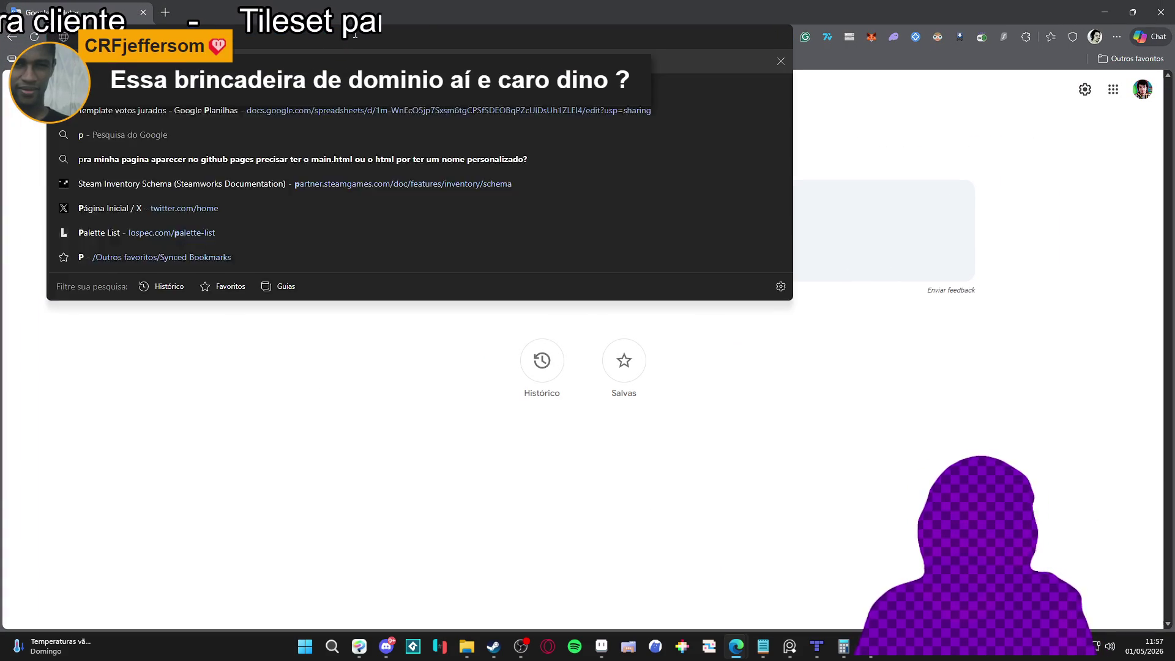
pyautogui.write('poster')
pyautogui.click(244, 159)
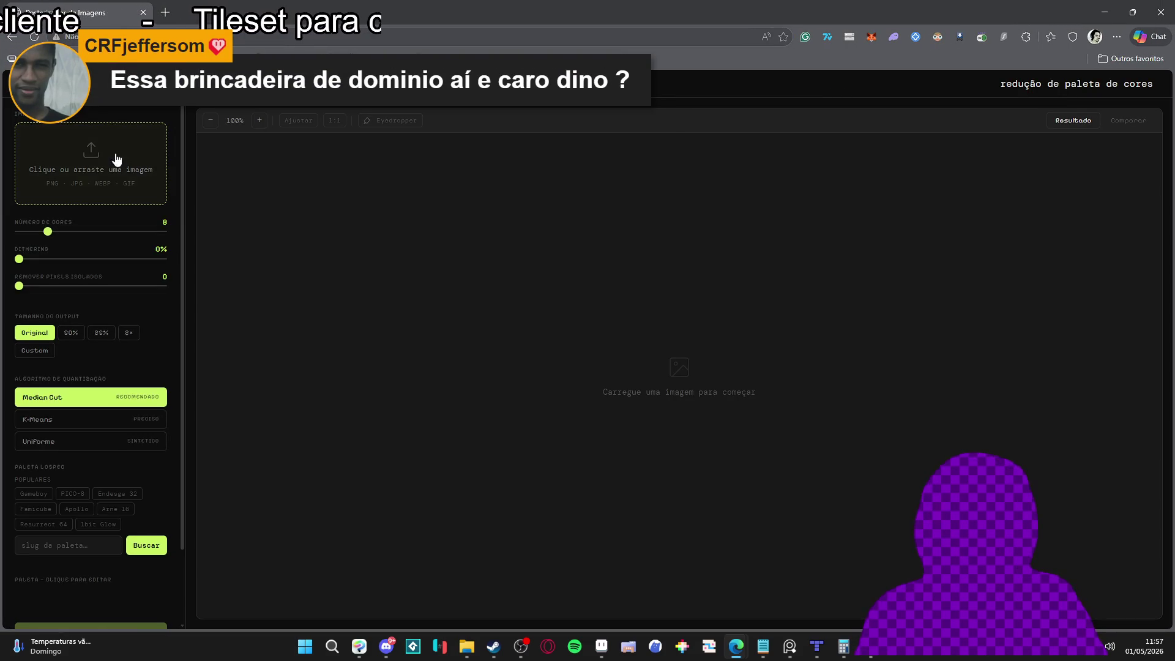
# Upload the billy_house game scene image into the posterizer.
pyautogui.click(115, 157)
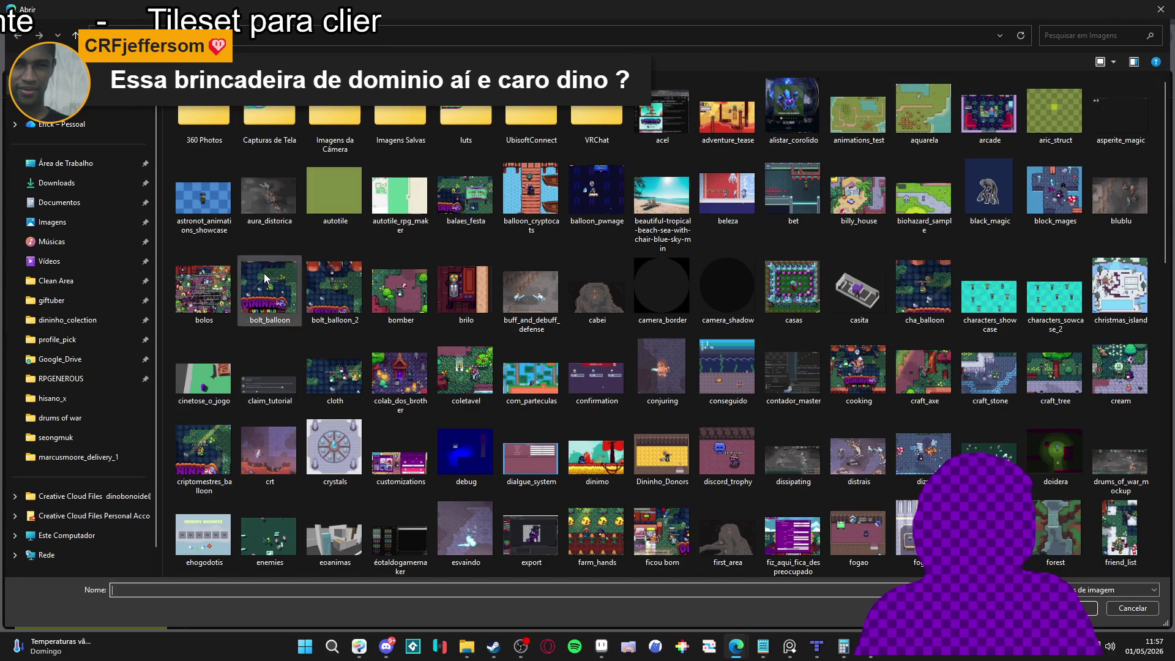
pyautogui.doubleClick(853, 194)
pyautogui.moveTo(637, 366); pyautogui.dragTo(624, 366)
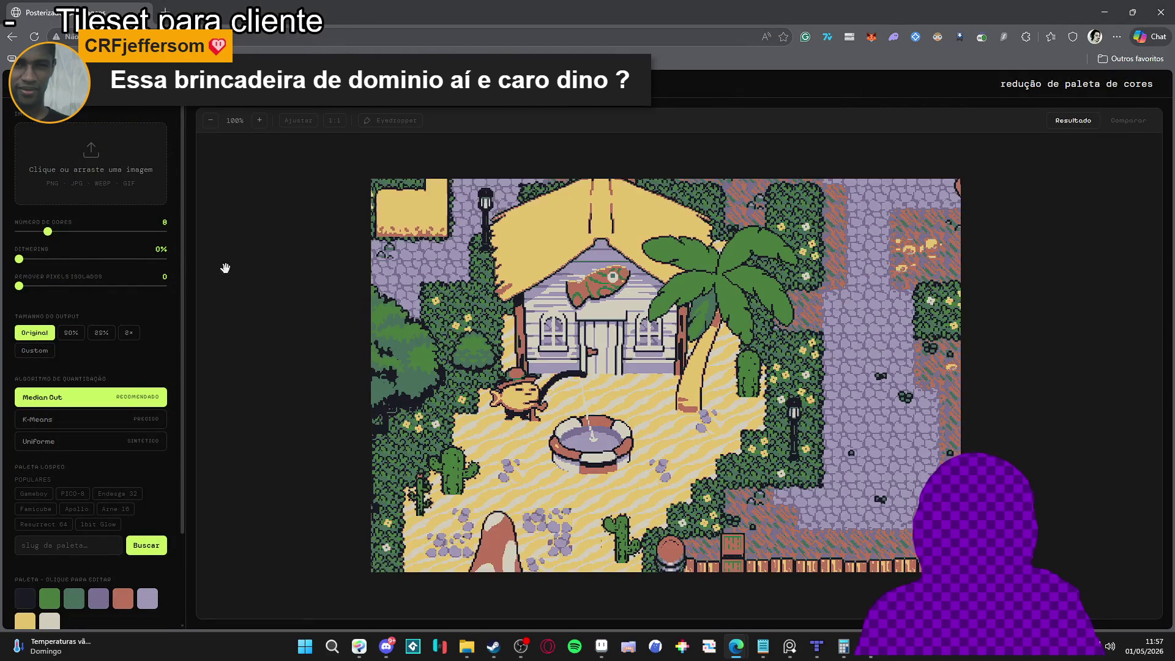
pyautogui.scroll(-2, 128, 493)
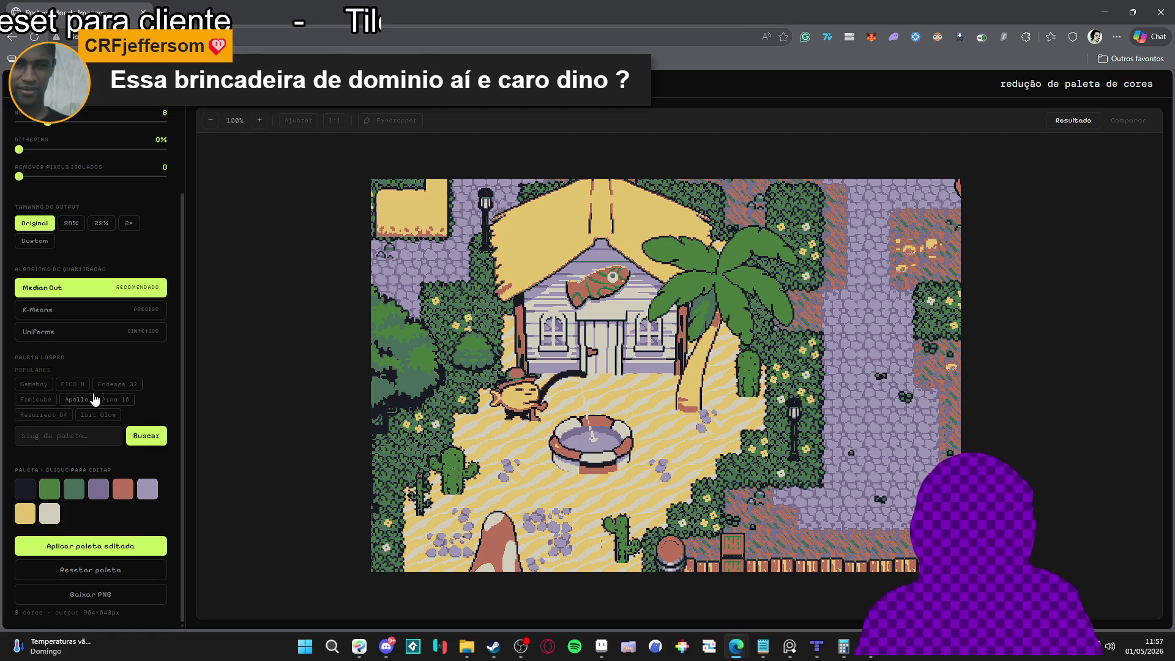
# Apply the PICO-8 Lospec palette to the billy_house image.
pyautogui.click(70, 385)
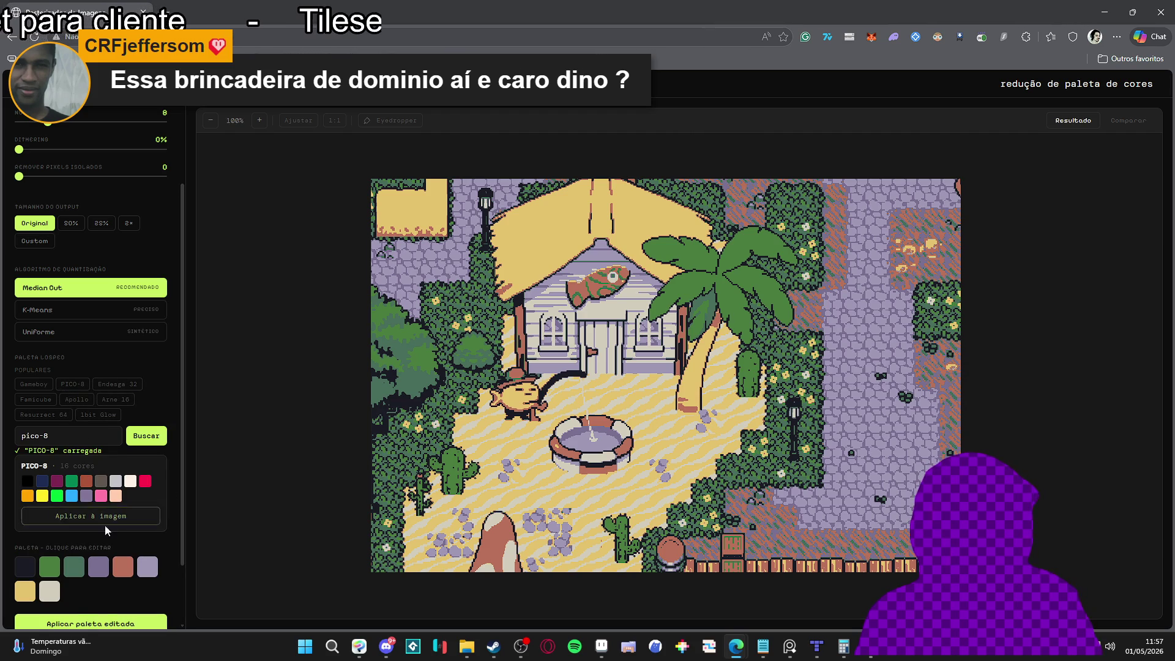
pyautogui.click(104, 523)
pyautogui.scroll(2, 614, 380)
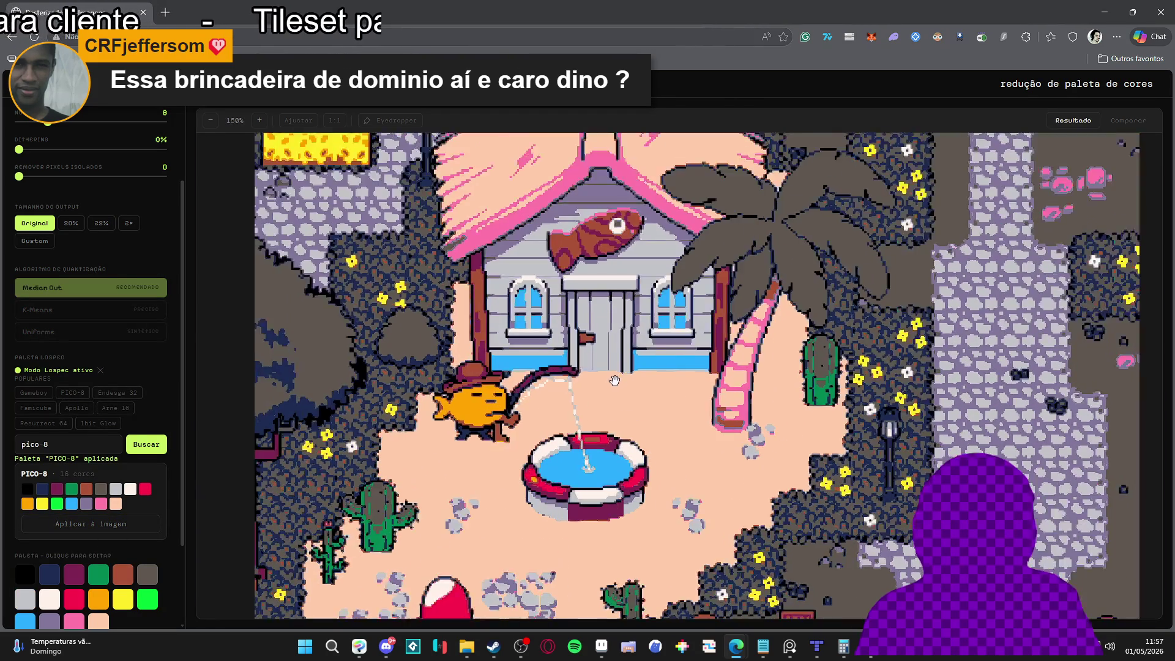
pyautogui.scroll(1, 614, 381)
pyautogui.scroll(-2, 550, 397)
pyautogui.scroll(4, 492, 414)
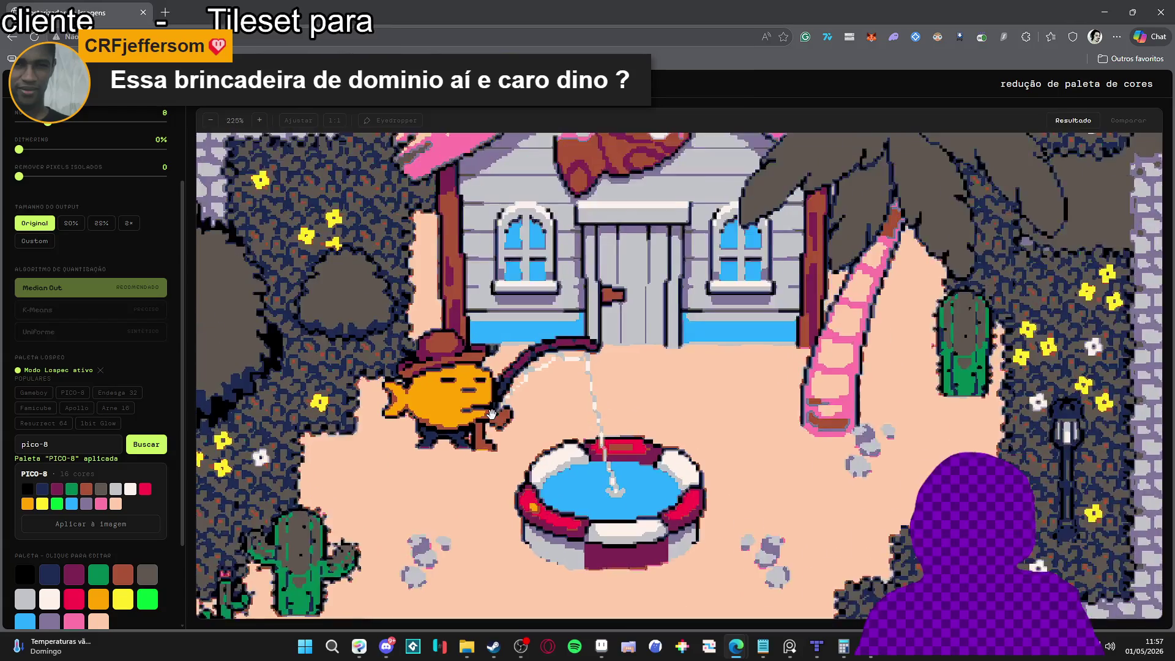
pyautogui.scroll(-4, 492, 414)
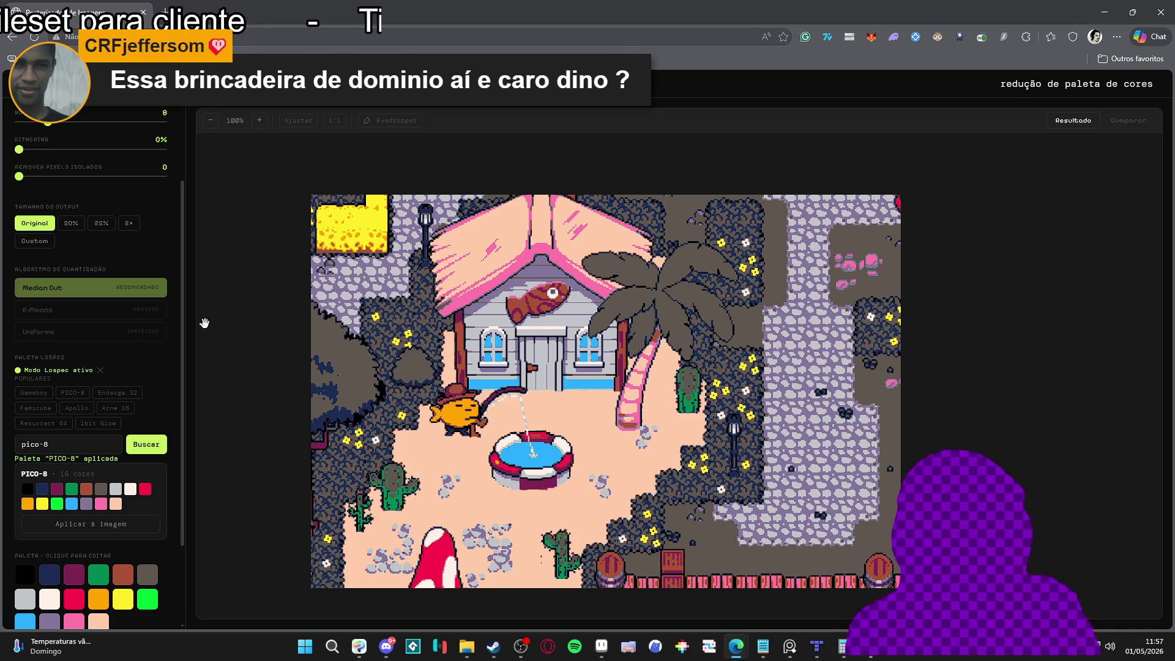
# Switch the quantization method to K-Means, then close the browser.
pyautogui.click(98, 312)
pyautogui.click(97, 293)
pyautogui.click(95, 310)
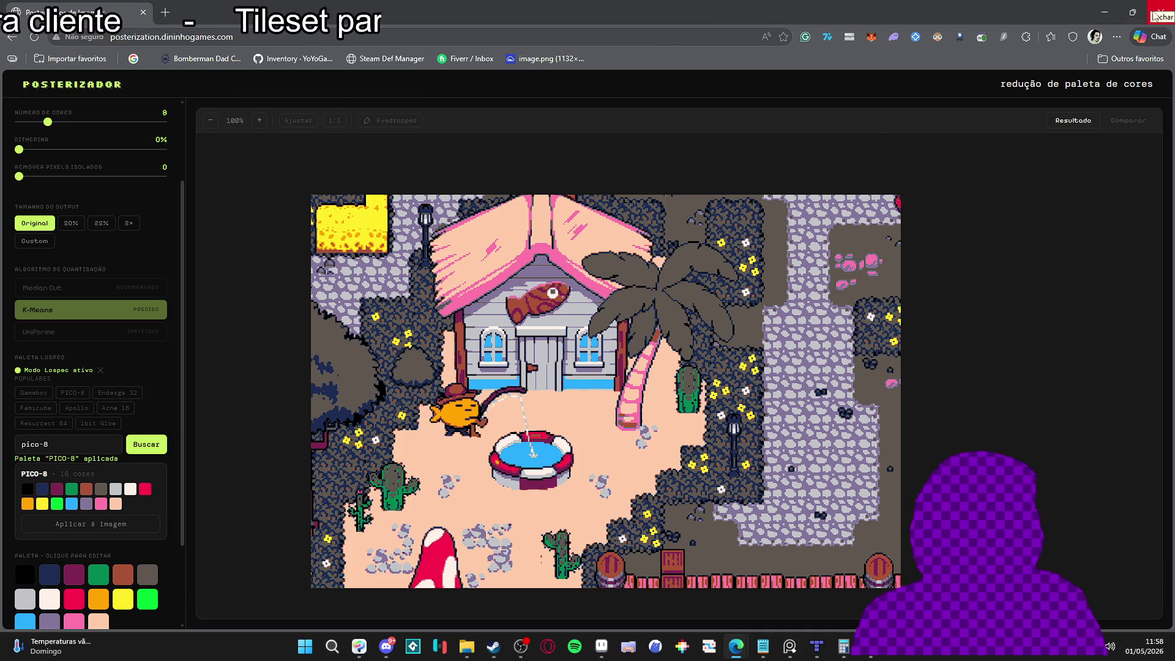
pyautogui.click(1161, 12)
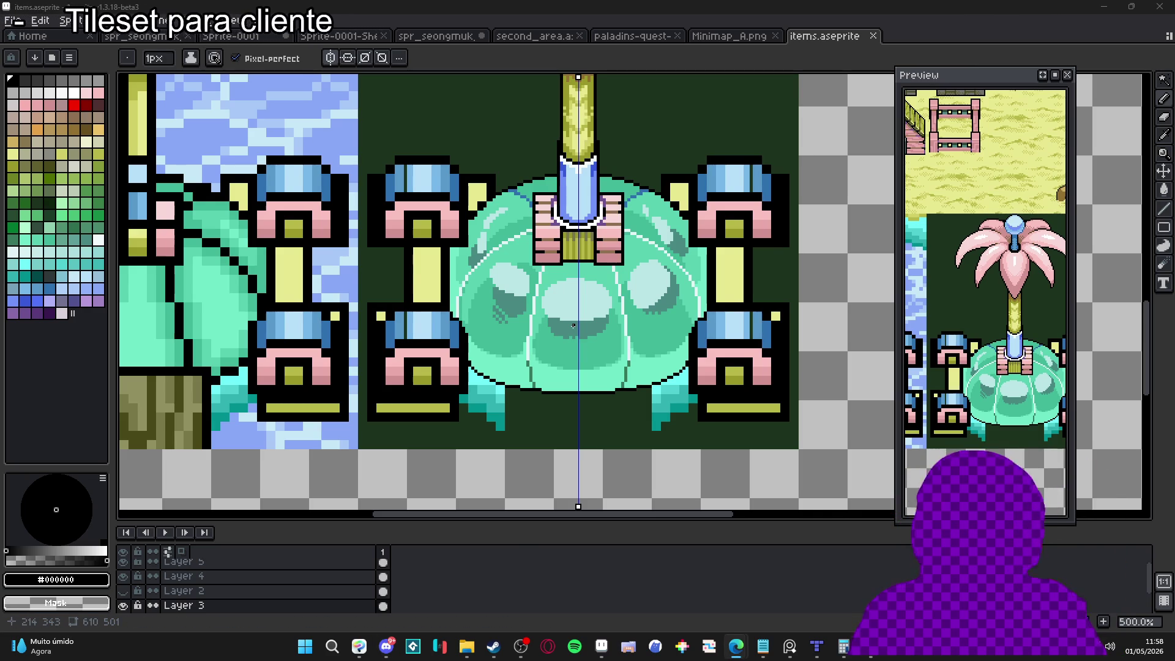
pyautogui.scroll(6, 661, 224)
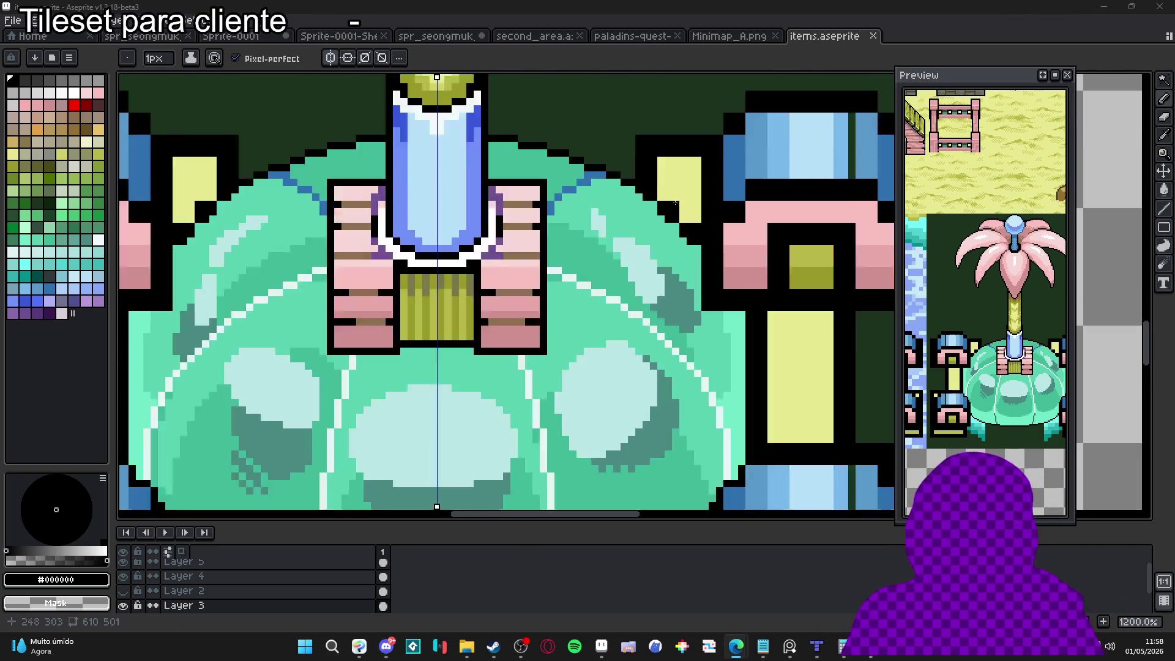
pyautogui.scroll(-7, 661, 224)
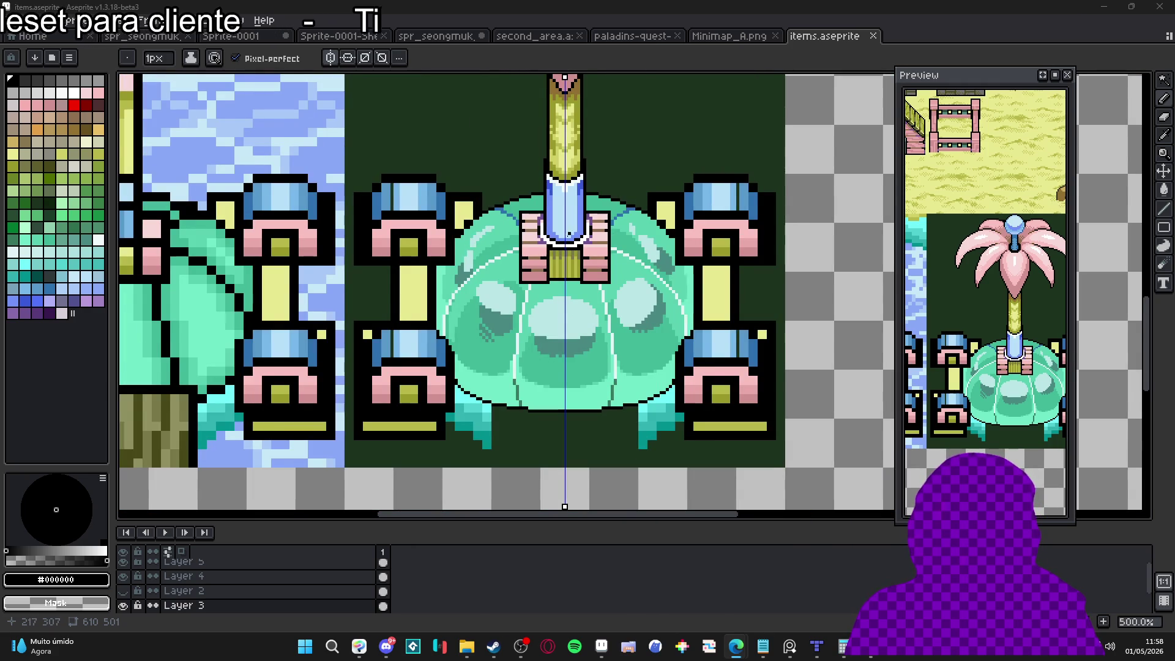
pyautogui.scroll(-1, 525, 245)
pyautogui.scroll(-1, 524, 244)
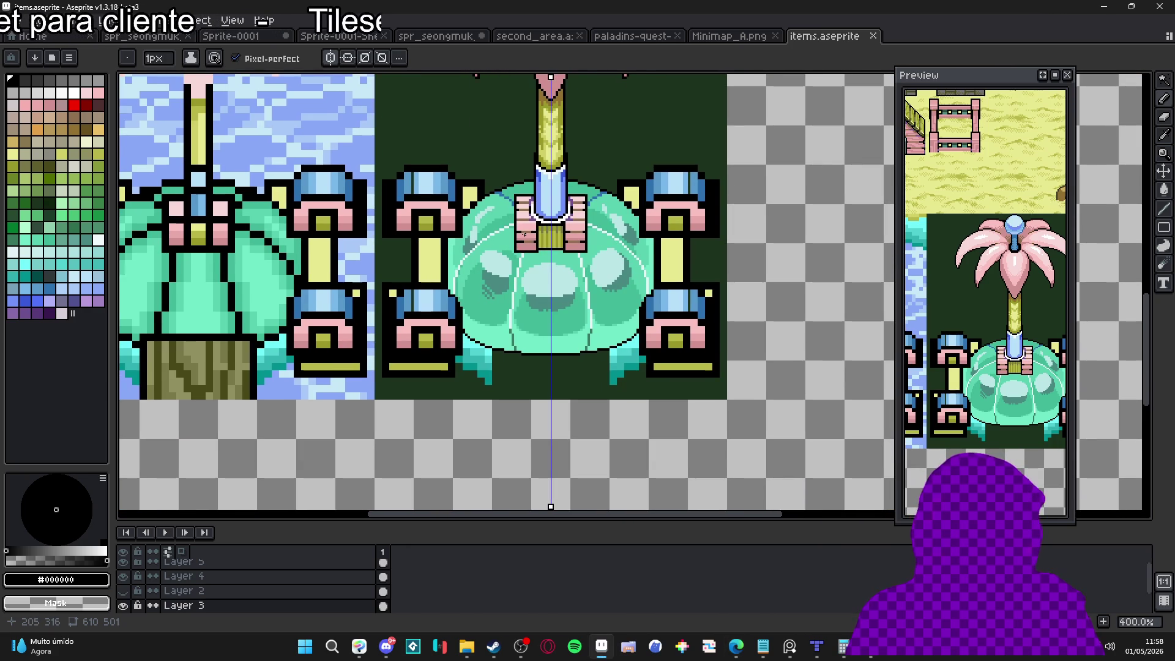